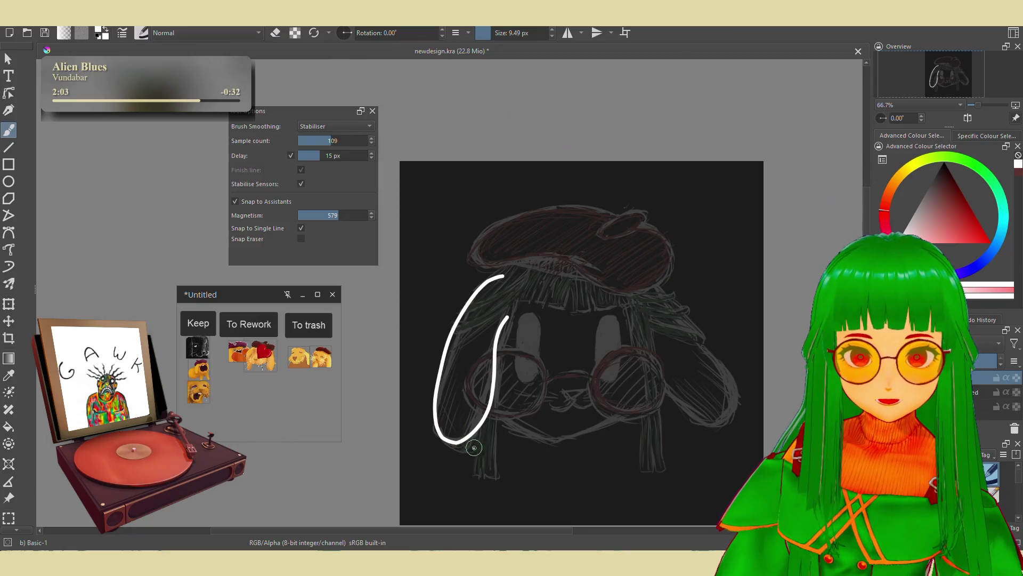
# Try and undo several white U-shaped hair strand strokes over the sketch
pyautogui.hotkey('ctrl', 'z')
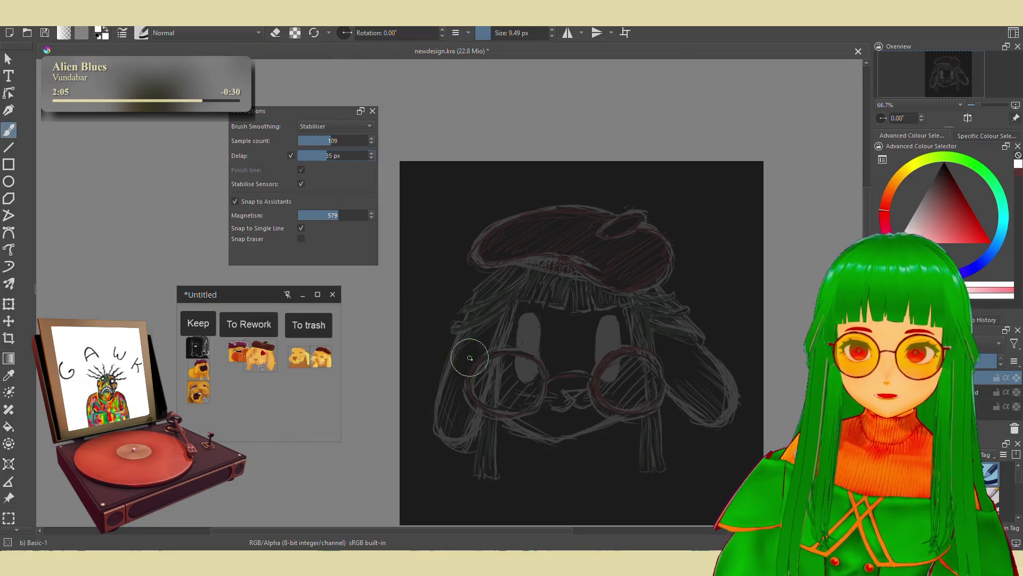
pyautogui.moveTo(494, 276); pyautogui.dragTo(526, 285)
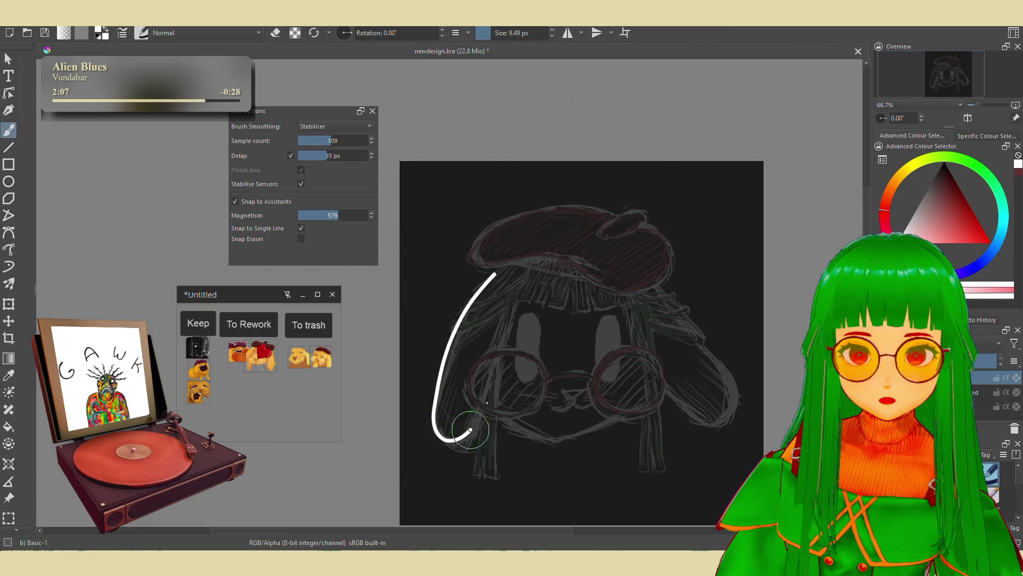
pyautogui.hotkey('ctrl', 'z')
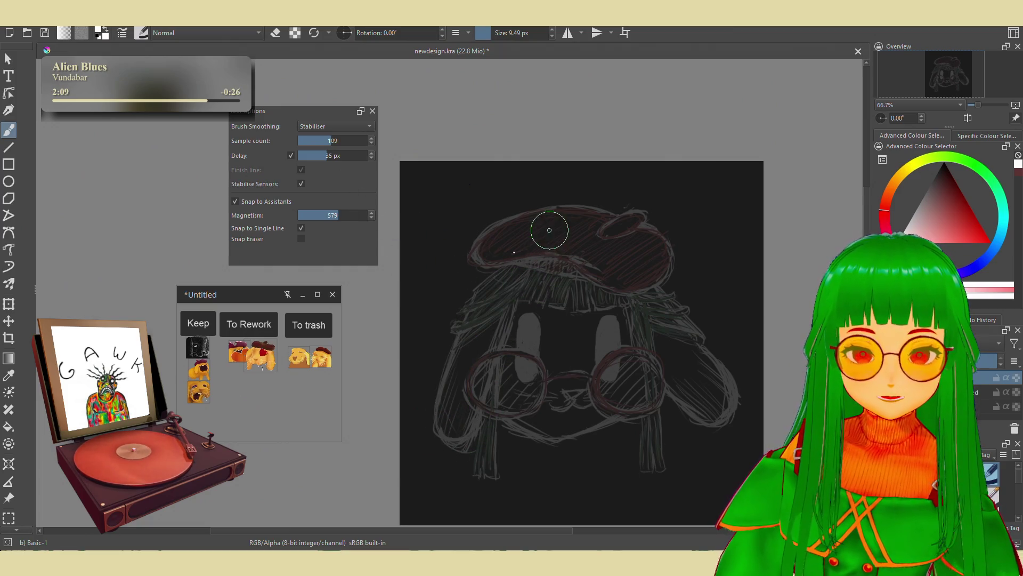
pyautogui.moveTo(548, 230); pyautogui.dragTo(530, 285)
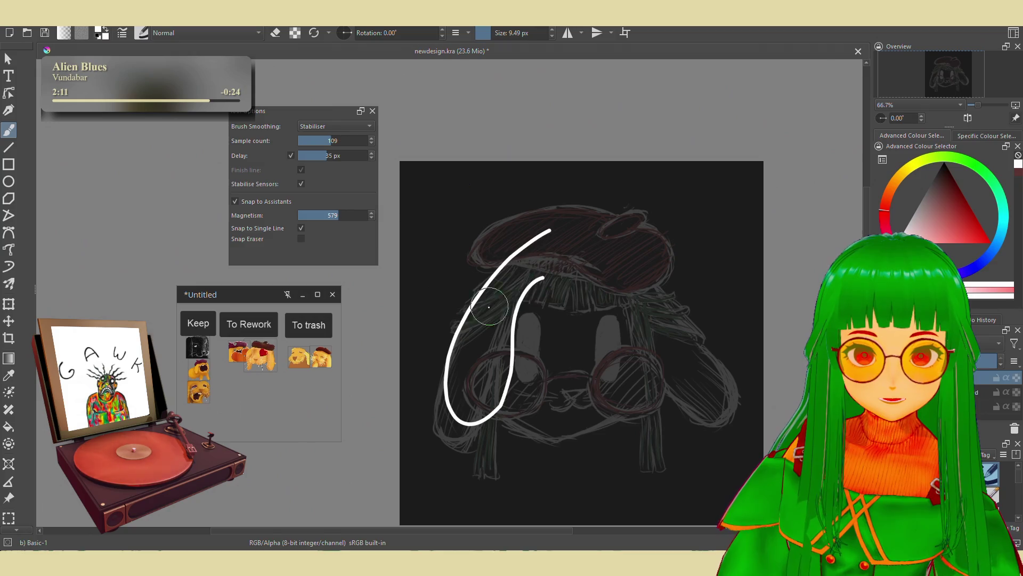
pyautogui.hotkey('ctrl', 'z')
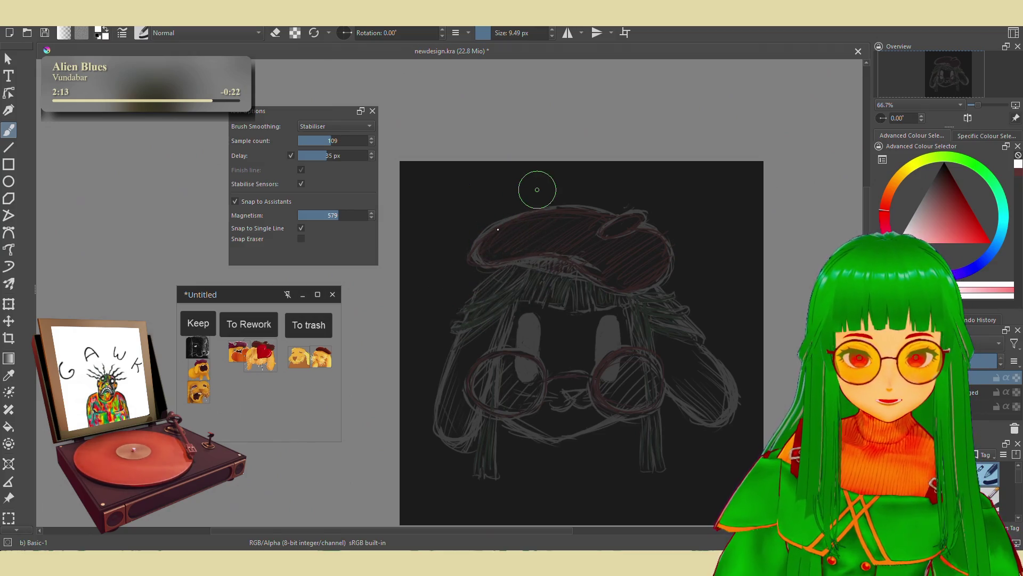
pyautogui.scroll(2, 538, 189)
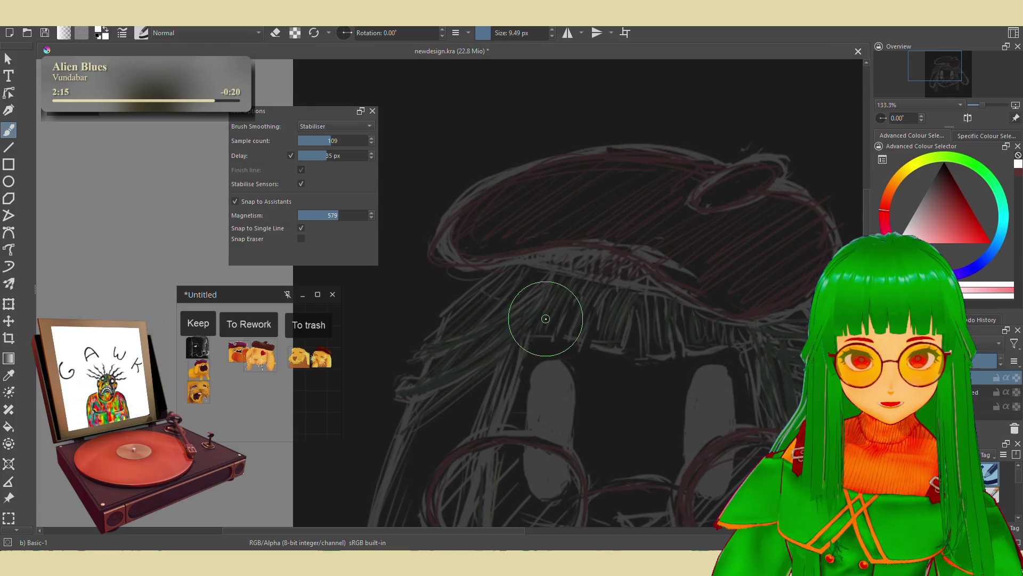
pyautogui.moveTo(527, 122)
pyautogui.mouseDown()
pyautogui.moveTo(639, 251)
pyautogui.moveTo(661, 101)
pyautogui.moveTo(736, 224)
pyautogui.moveTo(663, 424)
pyautogui.moveTo(550, 511)
pyautogui.moveTo(615, 288)
pyautogui.moveTo(756, 184)
pyautogui.moveTo(552, 280)
pyautogui.moveTo(504, 376)
pyautogui.mouseUp()
# Set the stabiliser delay to 500 px then 33 px and scribble test curves across the head
pyautogui.moveTo(361, 155)
pyautogui.mouseDown()
pyautogui.moveTo(523, 165)
pyautogui.moveTo(593, 246)
pyautogui.moveTo(621, 233)
pyautogui.moveTo(587, 259)
pyautogui.mouseUp()
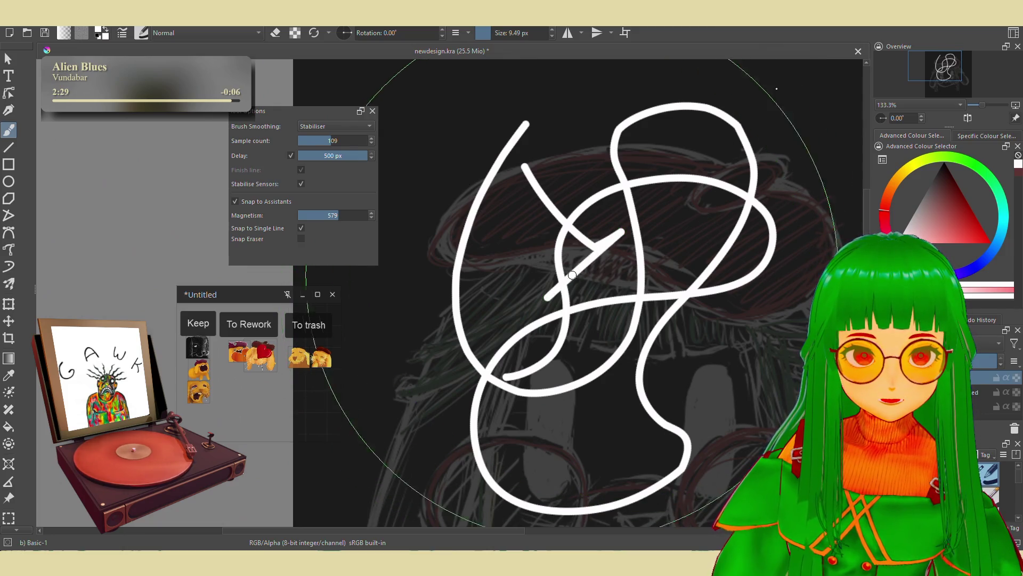
pyautogui.click(324, 156)
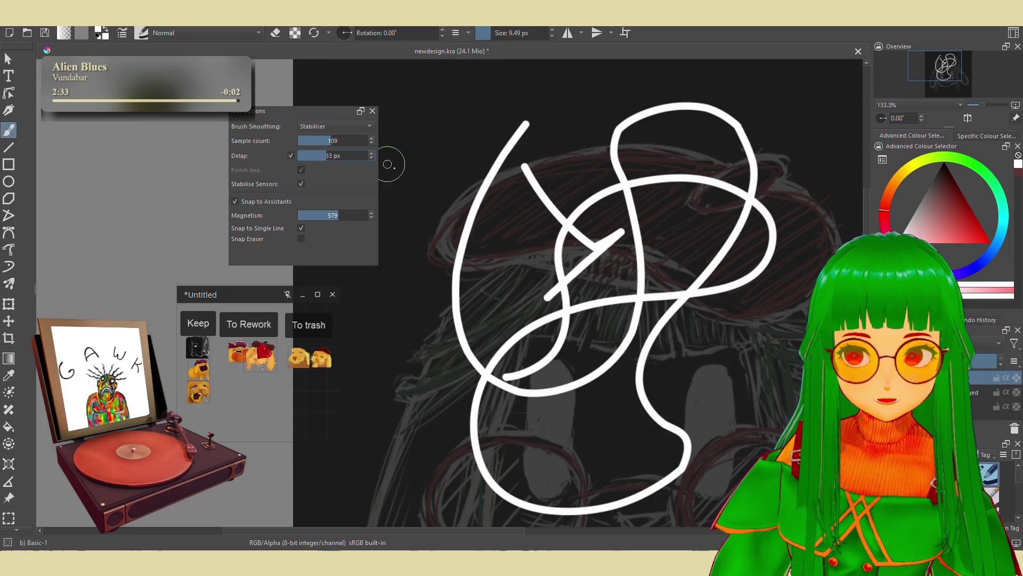
pyautogui.moveTo(552, 192)
pyautogui.mouseDown()
pyautogui.moveTo(468, 363)
pyautogui.moveTo(704, 352)
pyautogui.mouseUp()
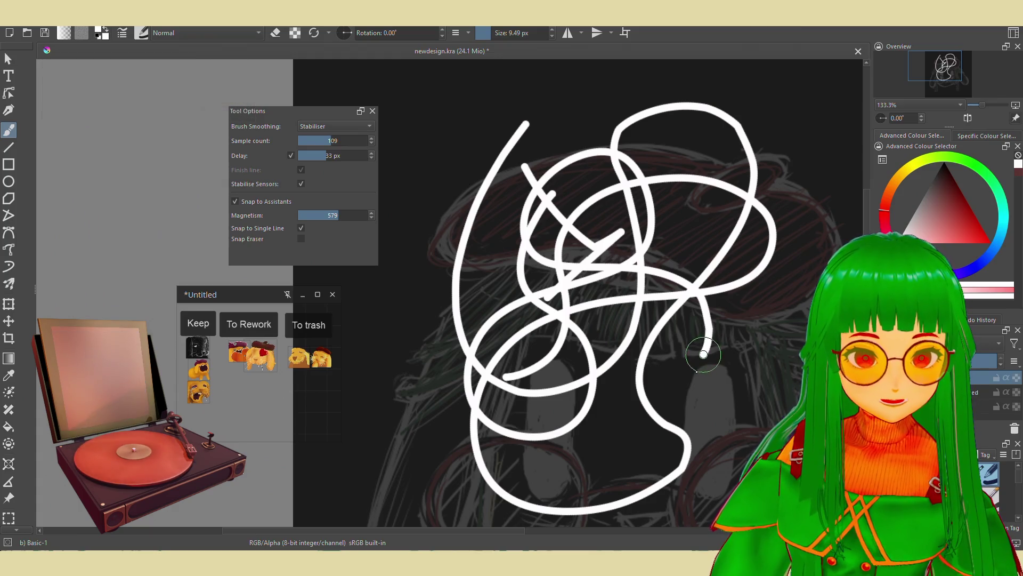
pyautogui.moveTo(697, 367)
pyautogui.mouseDown()
pyautogui.moveTo(609, 446)
pyautogui.moveTo(685, 370)
pyautogui.moveTo(680, 237)
pyautogui.mouseUp()
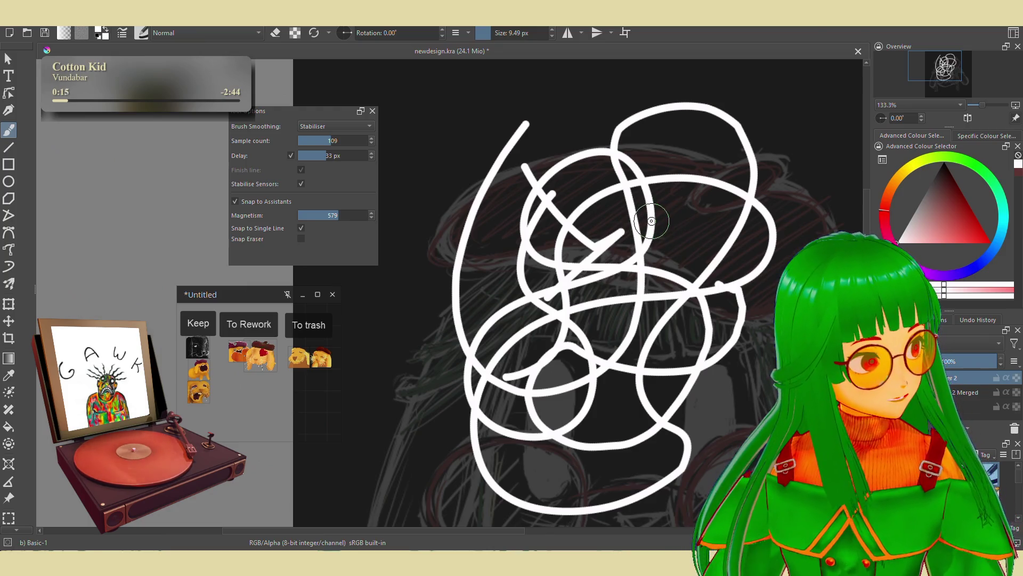
# Undo the white test scribbles so only the beret-and-glasses sketch remains
pyautogui.hotkey('ctrl', 'z')
pyautogui.hotkey('ctrl', 'z')
pyautogui.hotkey('ctrl', 'z')
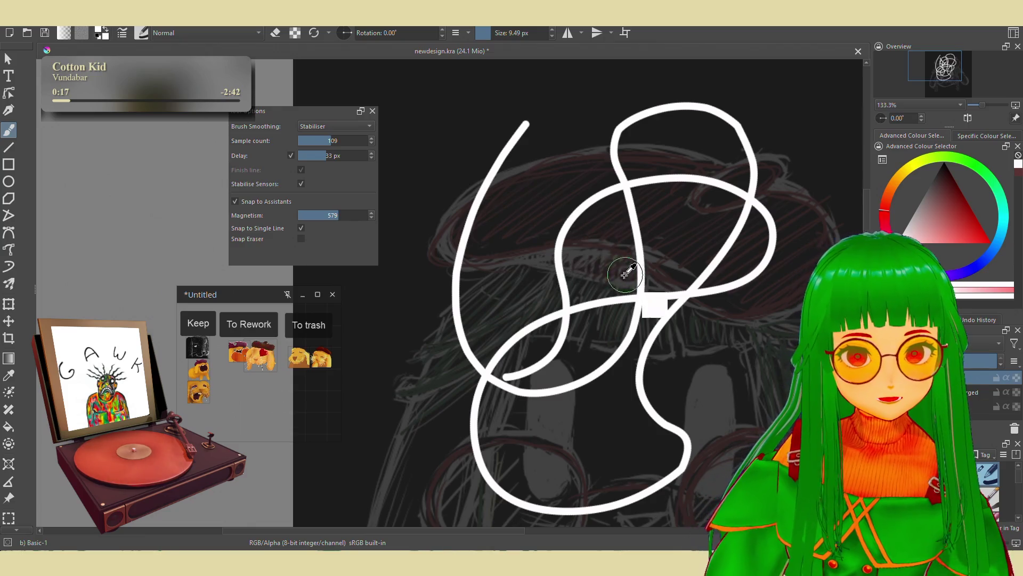
pyautogui.hotkey('ctrl', 'z')
pyautogui.hotkey('ctrl', 'z')
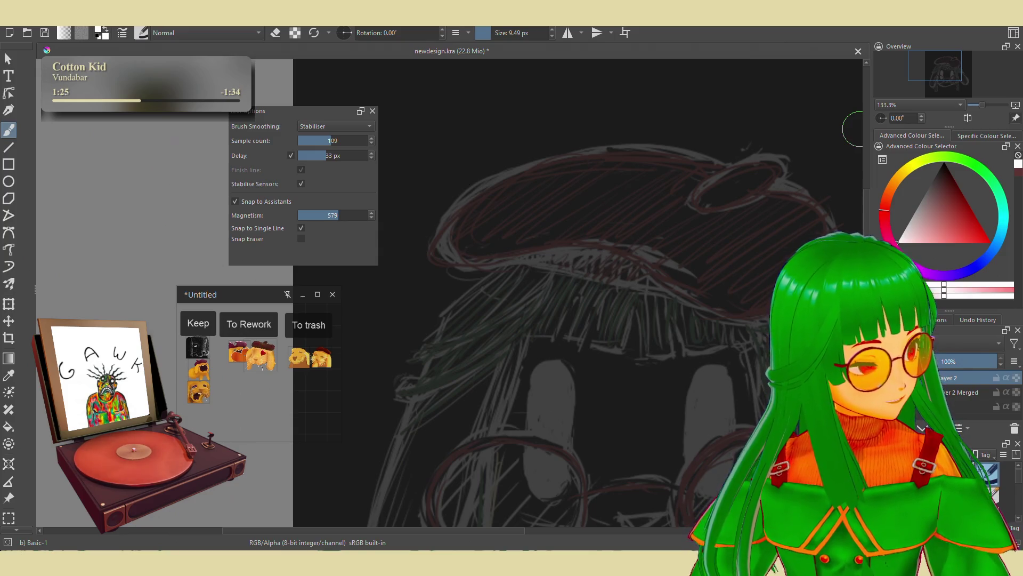
pyautogui.scroll(-1, 652, 256)
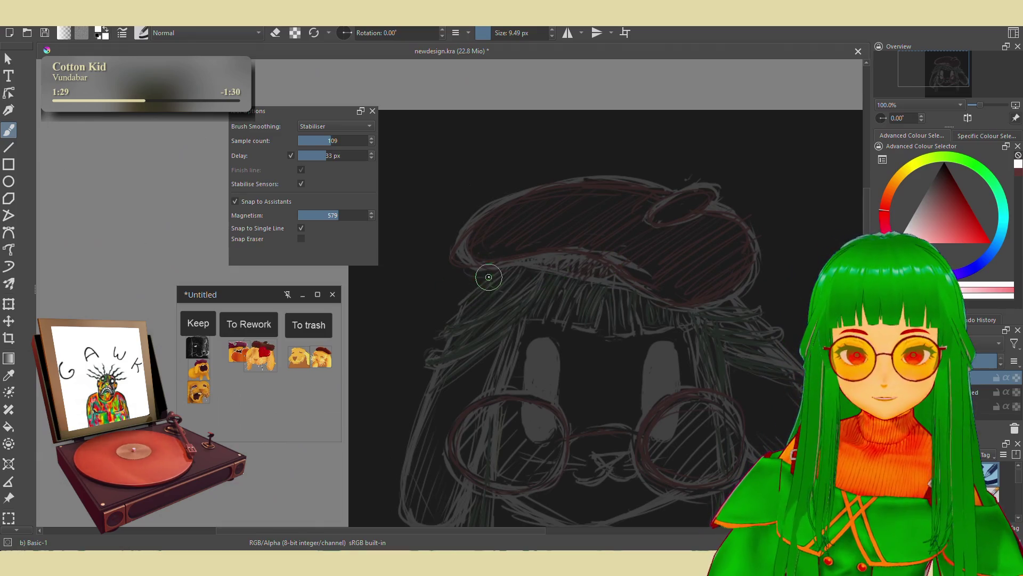
pyautogui.moveTo(495, 273)
pyautogui.mouseDown()
pyautogui.moveTo(458, 510)
pyautogui.moveTo(536, 286)
pyautogui.mouseUp()
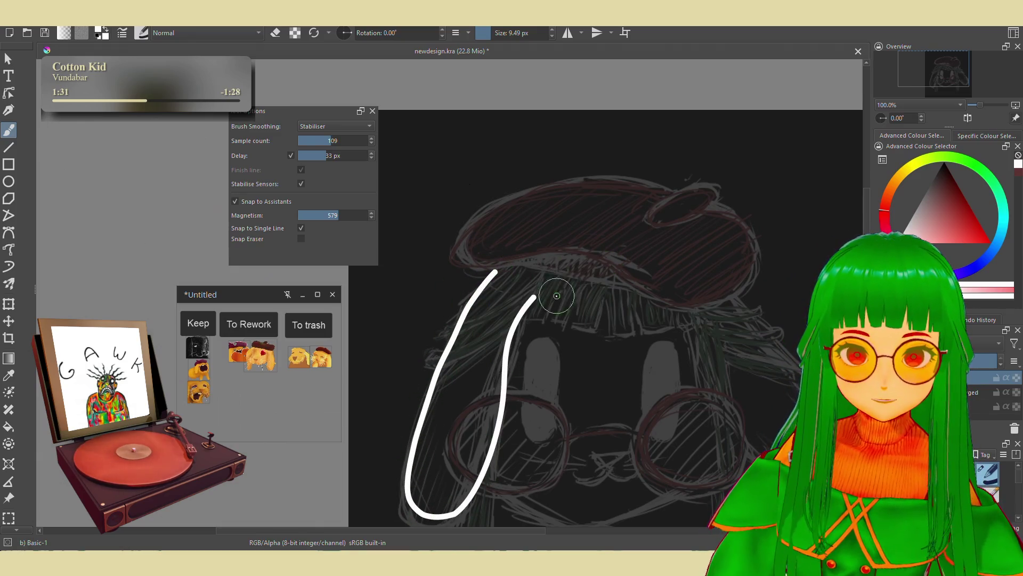
pyautogui.hotkey('ctrl', 'z')
pyautogui.scroll(-2, 519, 320)
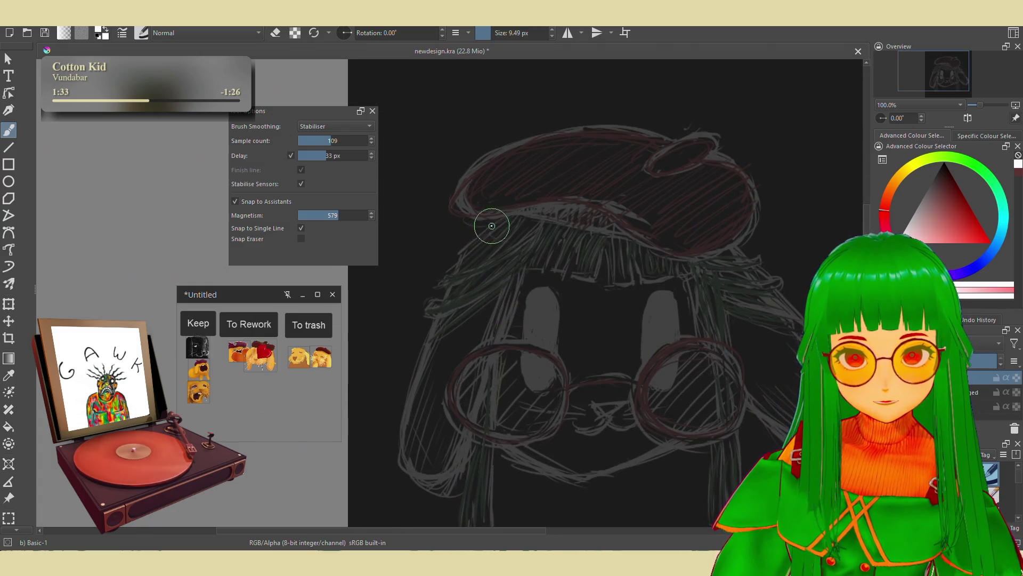
pyautogui.moveTo(493, 227)
pyautogui.mouseDown()
pyautogui.moveTo(402, 431)
pyautogui.moveTo(419, 475)
pyautogui.moveTo(480, 435)
pyautogui.moveTo(522, 266)
pyautogui.moveTo(518, 233)
pyautogui.mouseUp()
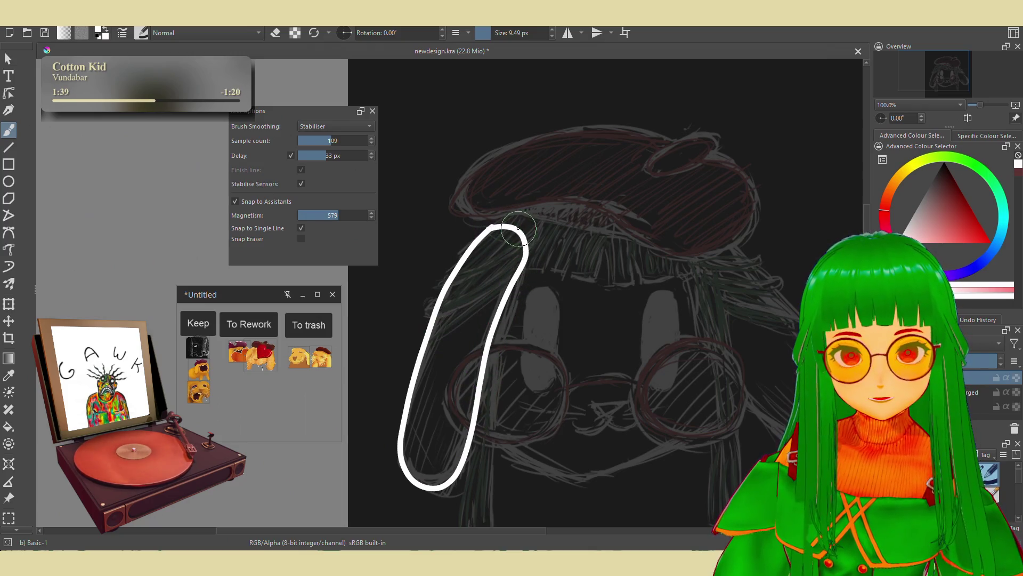
pyautogui.hotkey('ctrl', 'z')
pyautogui.moveTo(493, 226)
pyautogui.mouseDown()
pyautogui.moveTo(444, 297)
pyautogui.moveTo(400, 456)
pyautogui.moveTo(444, 489)
pyautogui.mouseUp()
pyautogui.hotkey('ctrl', 'z')
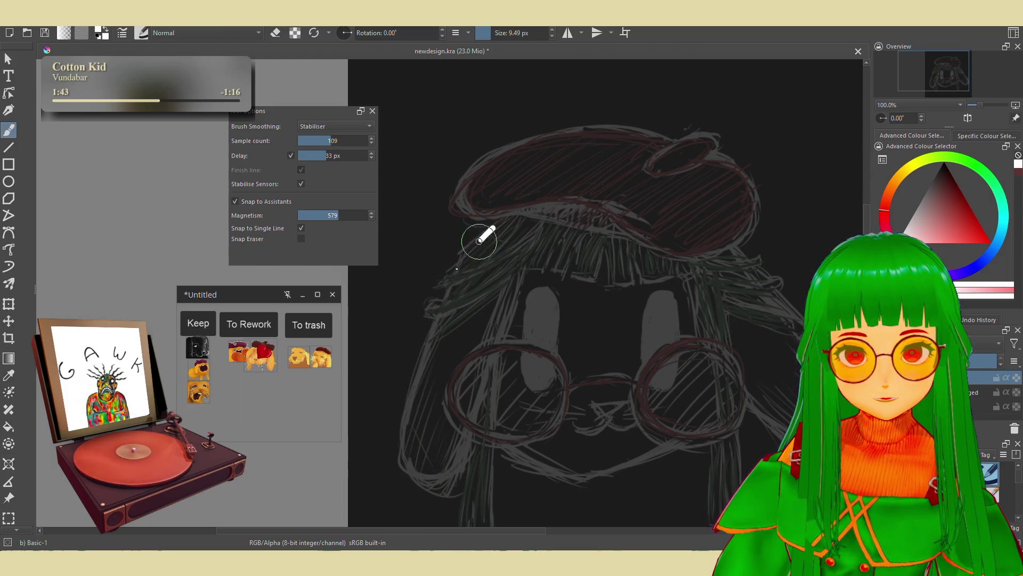
pyautogui.moveTo(479, 238)
pyautogui.mouseDown()
pyautogui.moveTo(418, 349)
pyautogui.moveTo(411, 435)
pyautogui.moveTo(434, 480)
pyautogui.mouseUp()
pyautogui.hotkey('ctrl', 'z')
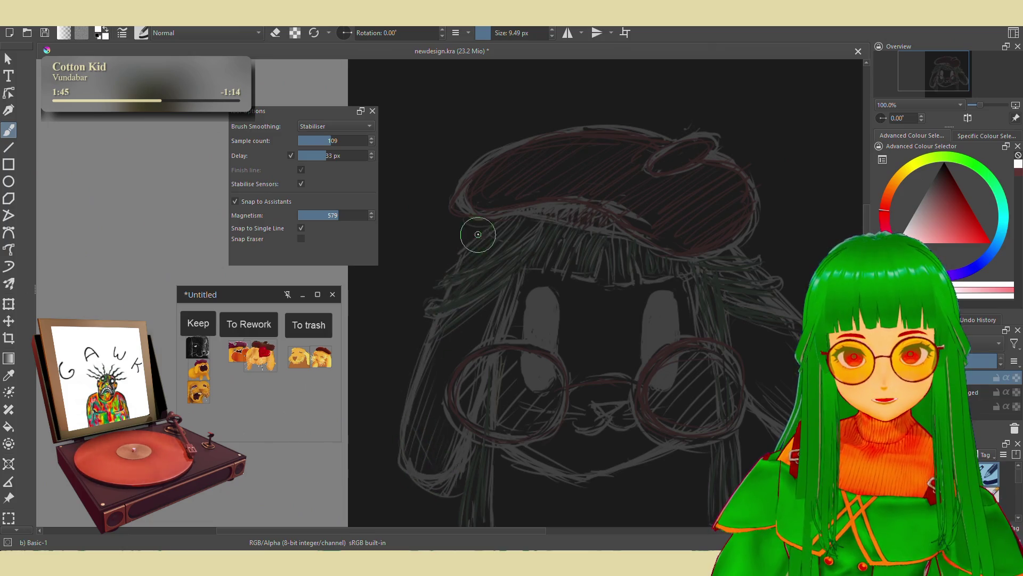
pyautogui.moveTo(486, 228)
pyautogui.mouseDown()
pyautogui.moveTo(416, 361)
pyautogui.moveTo(408, 441)
pyautogui.moveTo(427, 485)
pyautogui.moveTo(479, 448)
pyautogui.moveTo(475, 376)
pyautogui.moveTo(531, 250)
pyautogui.moveTo(511, 214)
pyautogui.moveTo(478, 231)
pyautogui.moveTo(504, 209)
pyautogui.moveTo(457, 271)
pyautogui.moveTo(425, 344)
pyautogui.moveTo(408, 430)
pyautogui.moveTo(420, 483)
pyautogui.moveTo(488, 460)
pyautogui.moveTo(543, 273)
pyautogui.moveTo(542, 228)
pyautogui.moveTo(524, 211)
pyautogui.moveTo(462, 249)
pyautogui.moveTo(412, 399)
pyautogui.moveTo(405, 469)
pyautogui.moveTo(460, 476)
pyautogui.mouseUp()
pyautogui.hotkey('ctrl', 'z')
pyautogui.hotkey('ctrl', 'z')
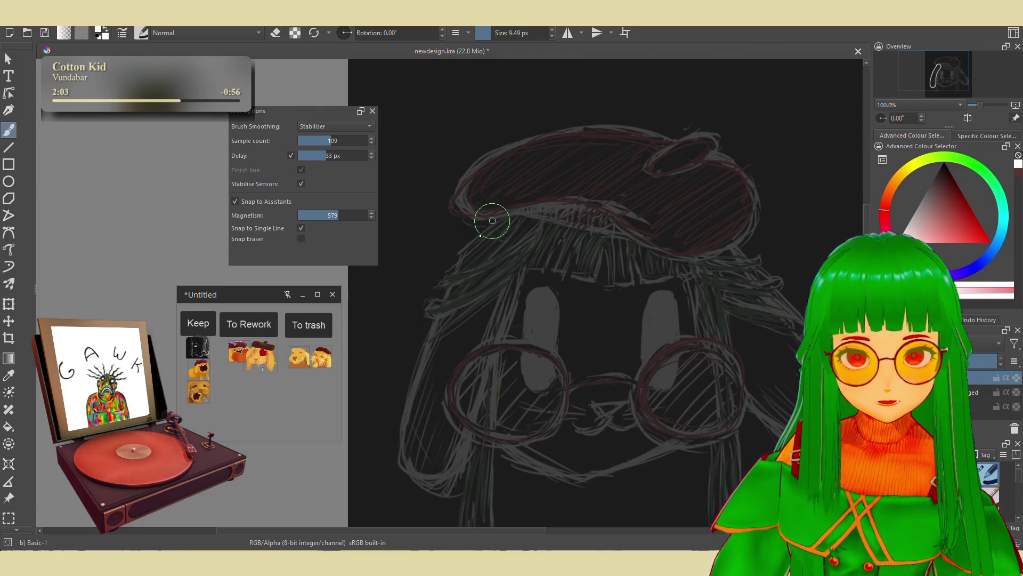
pyautogui.moveTo(491, 220)
pyautogui.mouseDown()
pyautogui.moveTo(449, 283)
pyautogui.moveTo(408, 424)
pyautogui.mouseUp()
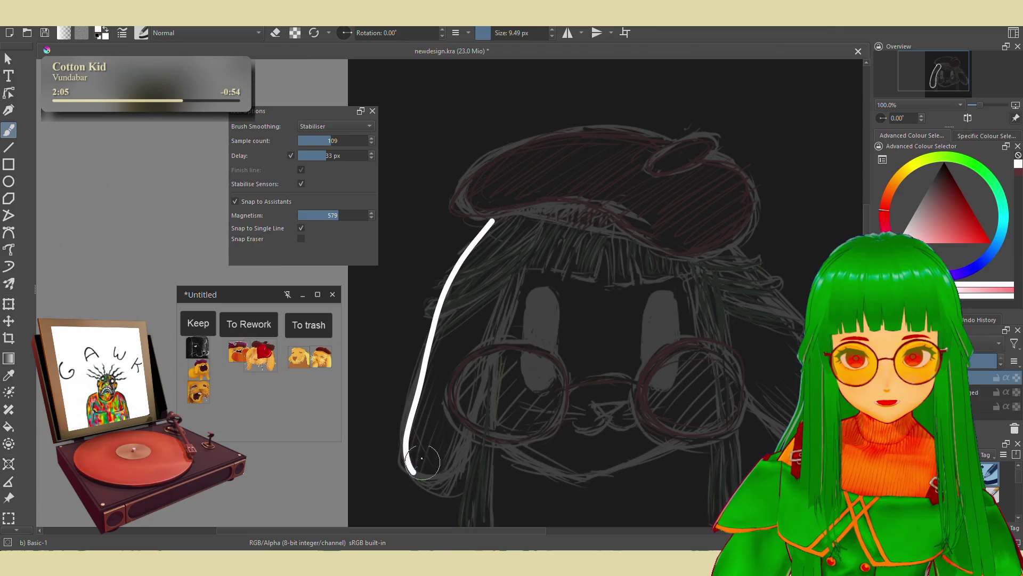
pyautogui.hotkey('ctrl', 'z')
pyautogui.moveTo(497, 226)
pyautogui.mouseDown()
pyautogui.moveTo(448, 291)
pyautogui.moveTo(411, 392)
pyautogui.moveTo(409, 452)
pyautogui.moveTo(436, 480)
pyautogui.moveTo(479, 420)
pyautogui.moveTo(536, 264)
pyautogui.moveTo(528, 216)
pyautogui.moveTo(501, 227)
pyautogui.mouseUp()
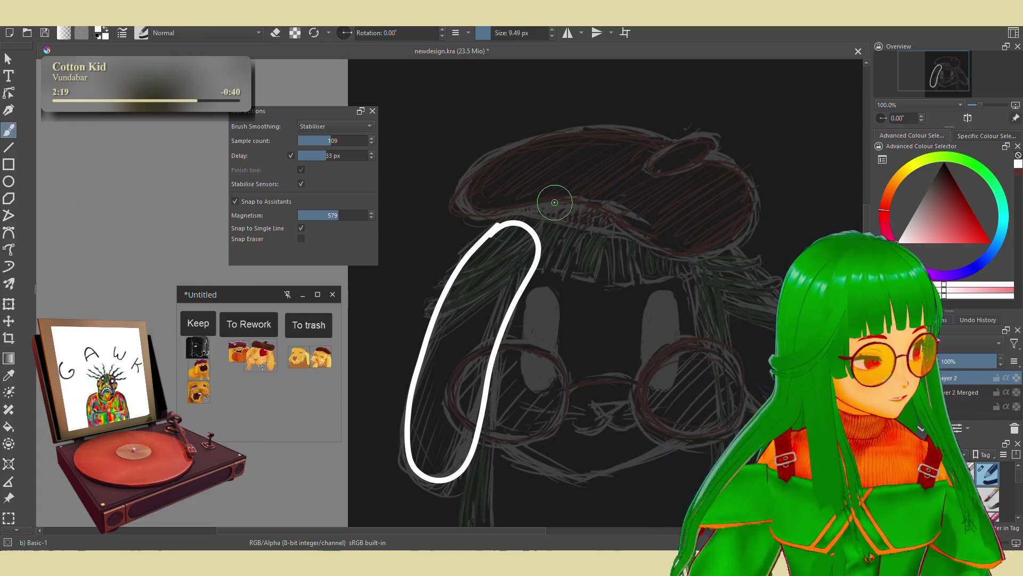
pyautogui.moveTo(482, 281); pyautogui.dragTo(476, 257)
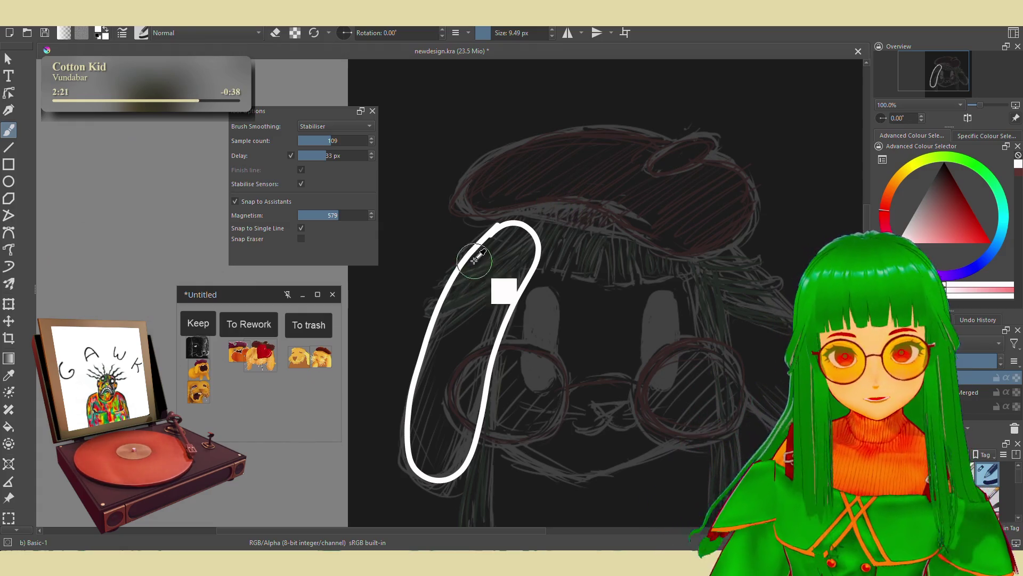
pyautogui.hotkey('ctrl', 'z')
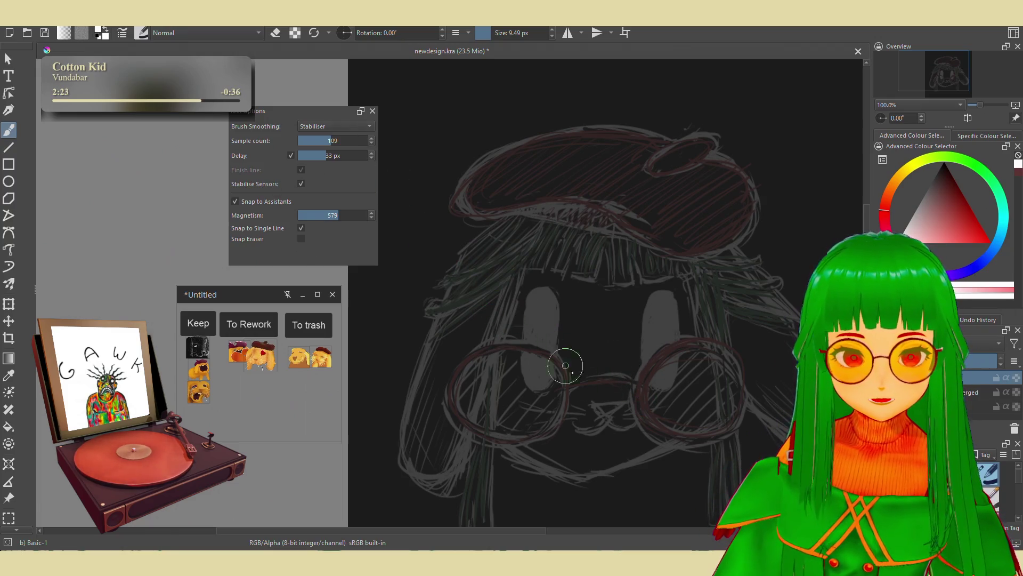
# Turn off brush smoothing, zoom in on the head and retry the U-shaped hair strand
pyautogui.click(340, 128)
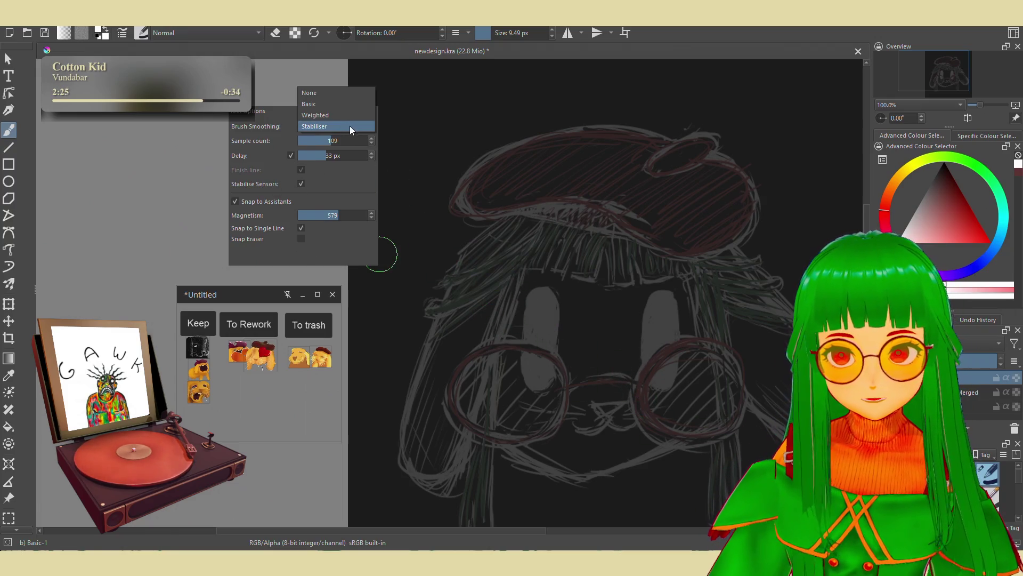
pyautogui.click(338, 94)
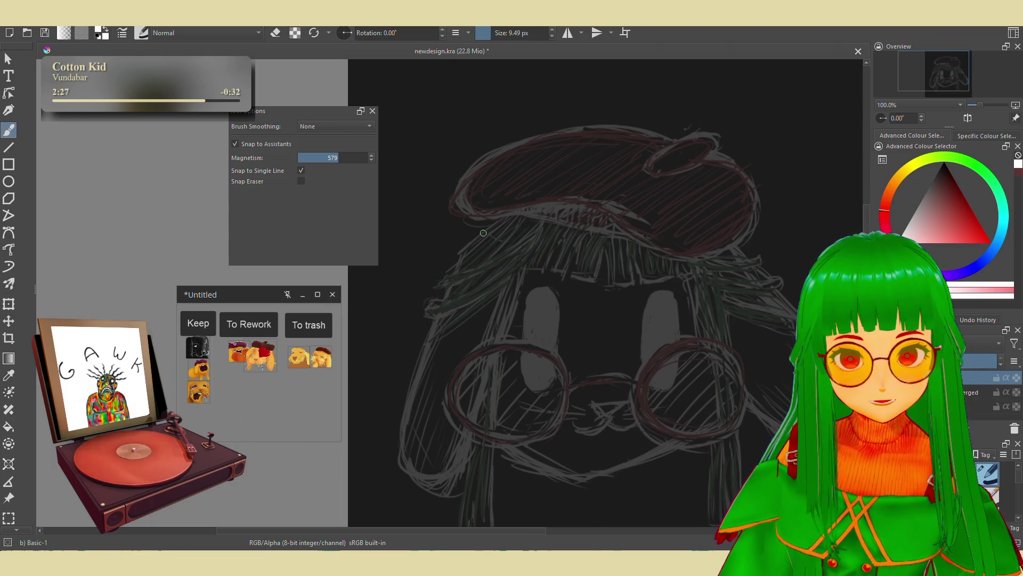
pyautogui.press('+')
pyautogui.moveTo(471, 205)
pyautogui.mouseDown()
pyautogui.moveTo(548, 165)
pyautogui.moveTo(603, 176)
pyautogui.mouseUp()
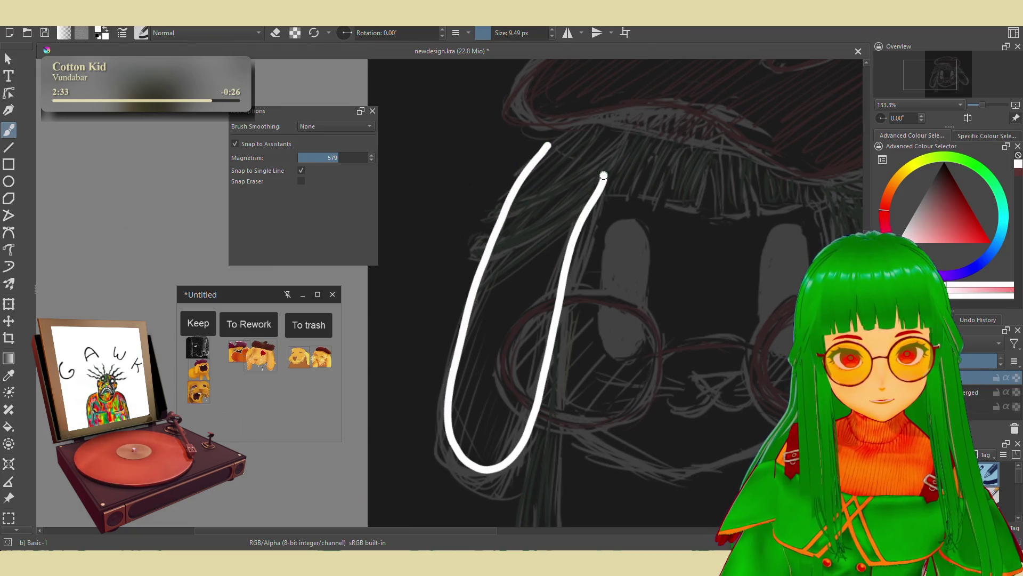
pyautogui.hotkey('ctrl', 'z')
pyautogui.moveTo(571, 145)
pyautogui.mouseDown()
pyautogui.moveTo(576, 240)
pyautogui.moveTo(573, 142)
pyautogui.moveTo(512, 462)
pyautogui.moveTo(565, 143)
pyautogui.moveTo(508, 195)
pyautogui.moveTo(469, 469)
pyautogui.mouseUp()
pyautogui.hotkey('ctrl', 'z')
pyautogui.hotkey('ctrl', 'z')
pyautogui.hotkey('ctrl', 'z')
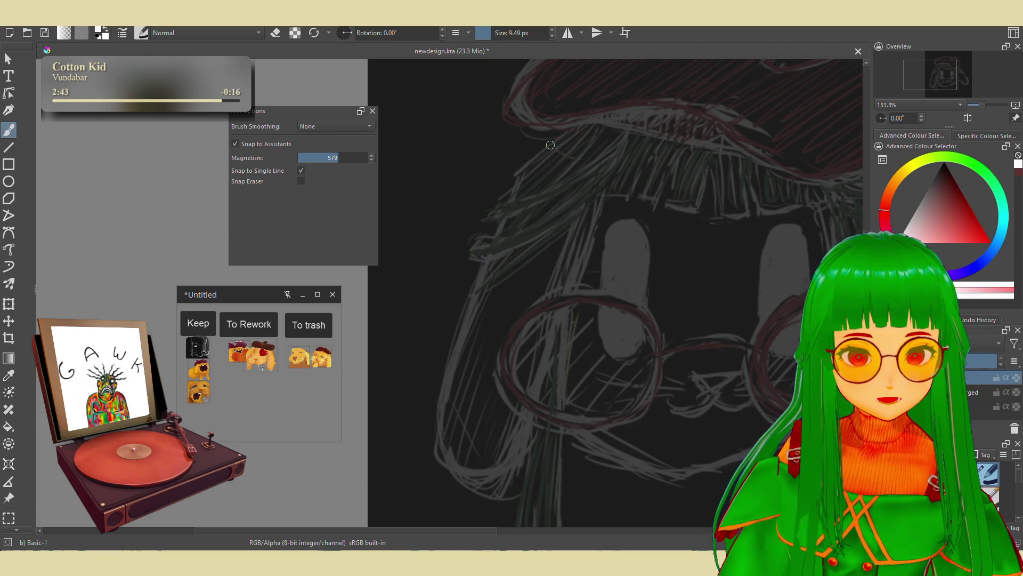
# Redraw and undo more white strands down the left side, then zoom out to fit the drawing
pyautogui.moveTo(539, 156); pyautogui.dragTo(446, 378)
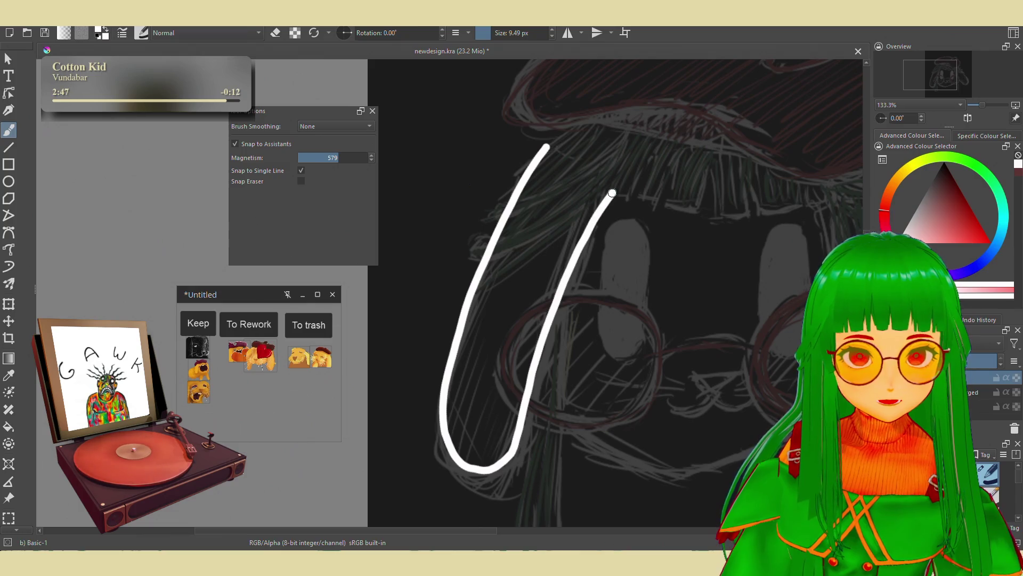
pyautogui.hotkey('ctrl', 'z')
pyautogui.moveTo(555, 135); pyautogui.dragTo(486, 252)
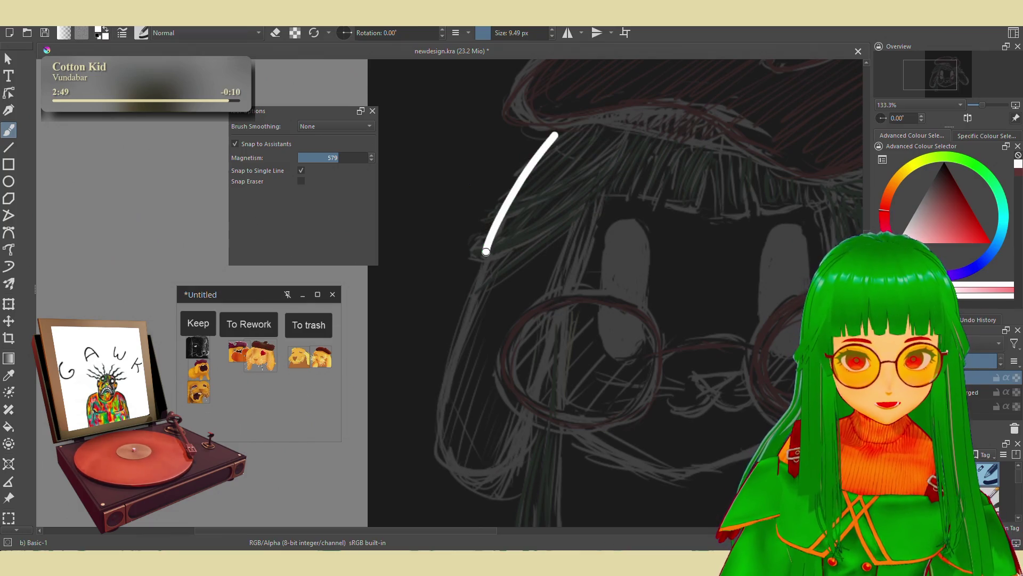
pyautogui.hotkey('ctrl', 'z')
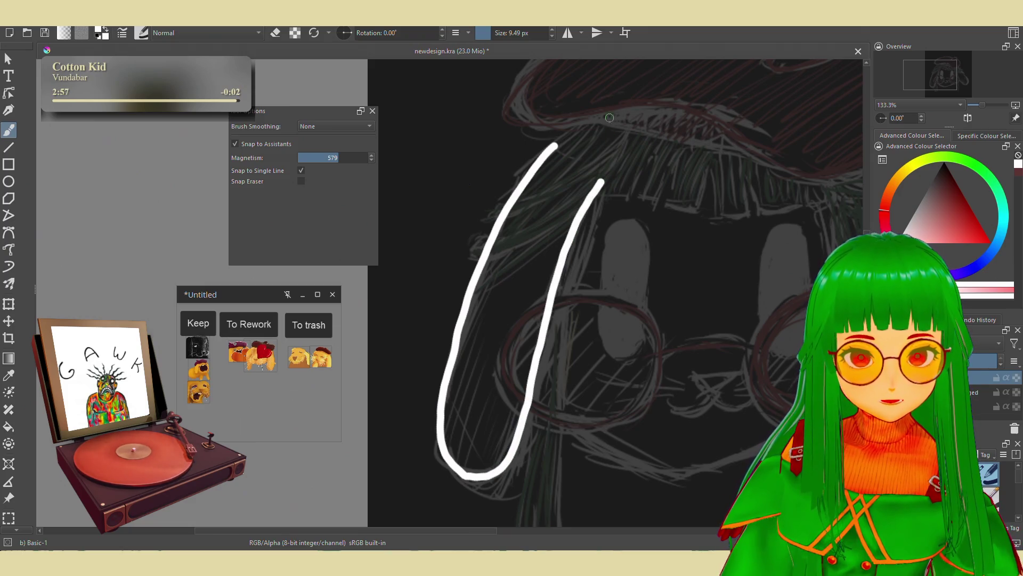
pyautogui.press('-')
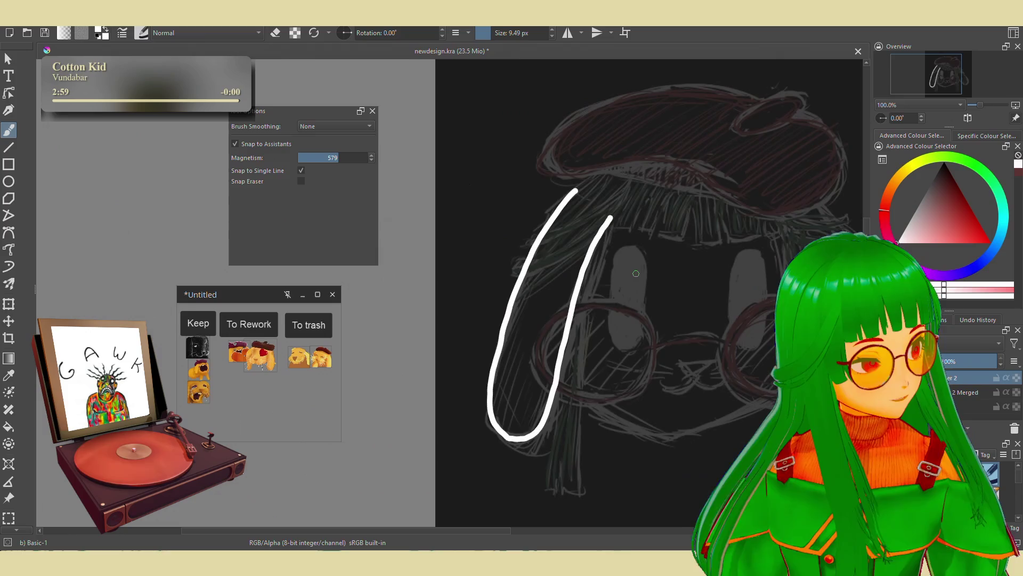
pyautogui.press('-')
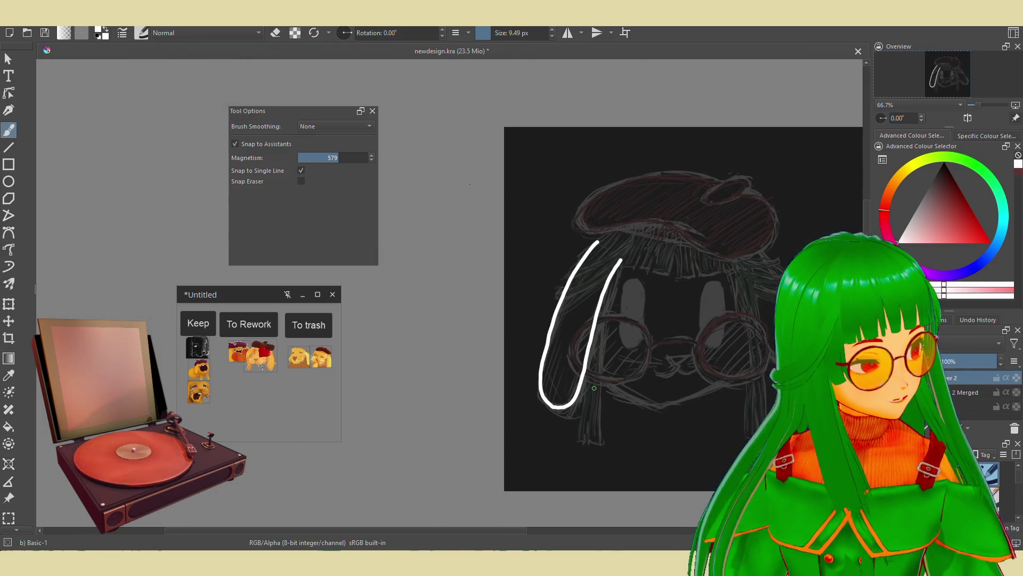
# Recentre the face and draw and undo white ovals over the left and right eyes
pyautogui.press('+')
pyautogui.moveTo(407, 435); pyautogui.dragTo(580, 369)
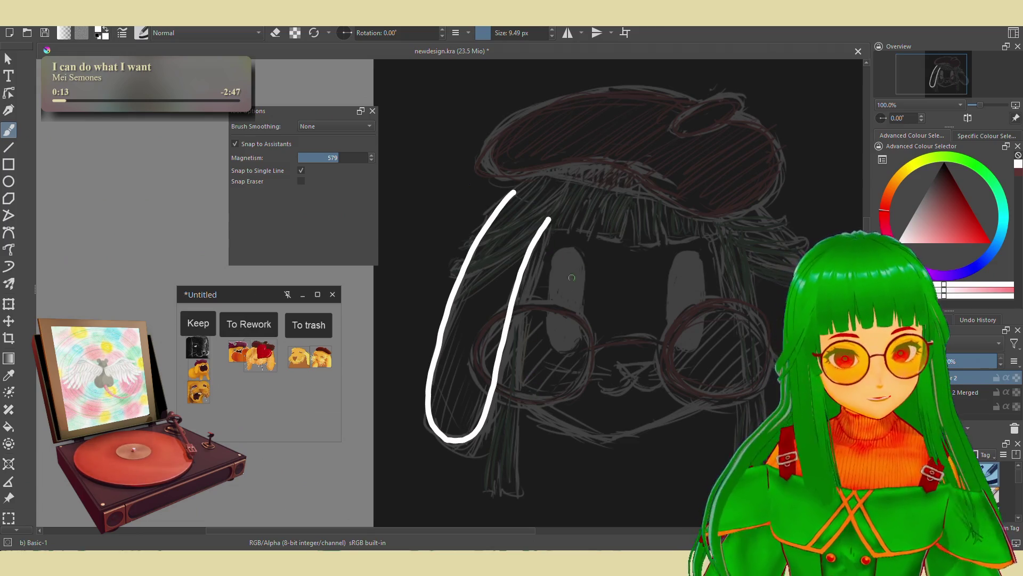
pyautogui.moveTo(569, 251); pyautogui.dragTo(562, 241)
pyautogui.hotkey('ctrl', 'z')
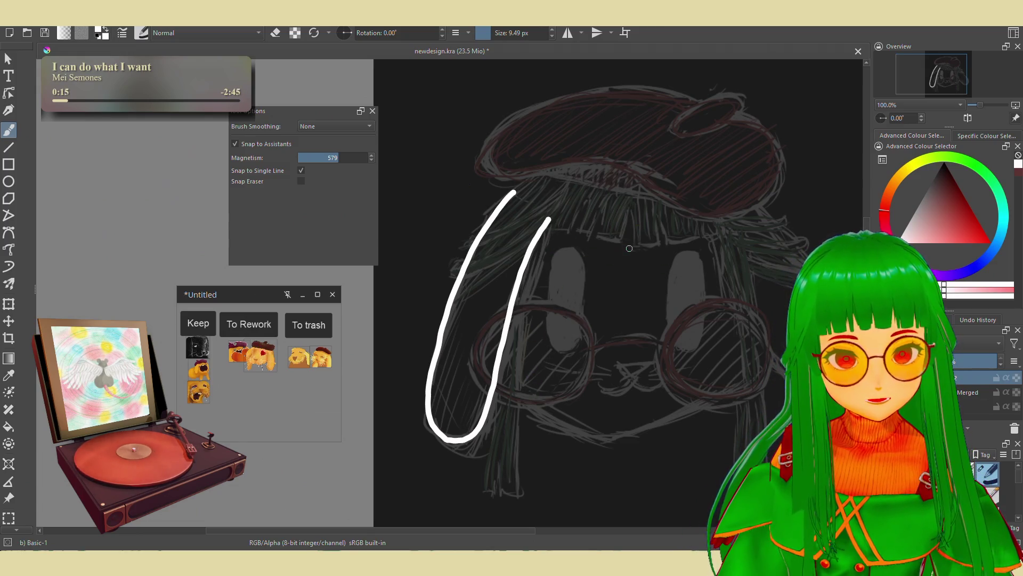
pyautogui.moveTo(653, 261)
pyautogui.mouseDown()
pyautogui.moveTo(620, 273)
pyautogui.moveTo(688, 264)
pyautogui.moveTo(636, 301)
pyautogui.moveTo(623, 269)
pyautogui.mouseUp()
pyautogui.hotkey('ctrl', 'z')
pyautogui.hotkey('ctrl', 'z')
pyautogui.hotkey('ctrl', 'z')
pyautogui.hotkey('ctrl', 'z')
pyautogui.hotkey('ctrl', 'z')
pyautogui.moveTo(619, 318); pyautogui.dragTo(657, 295)
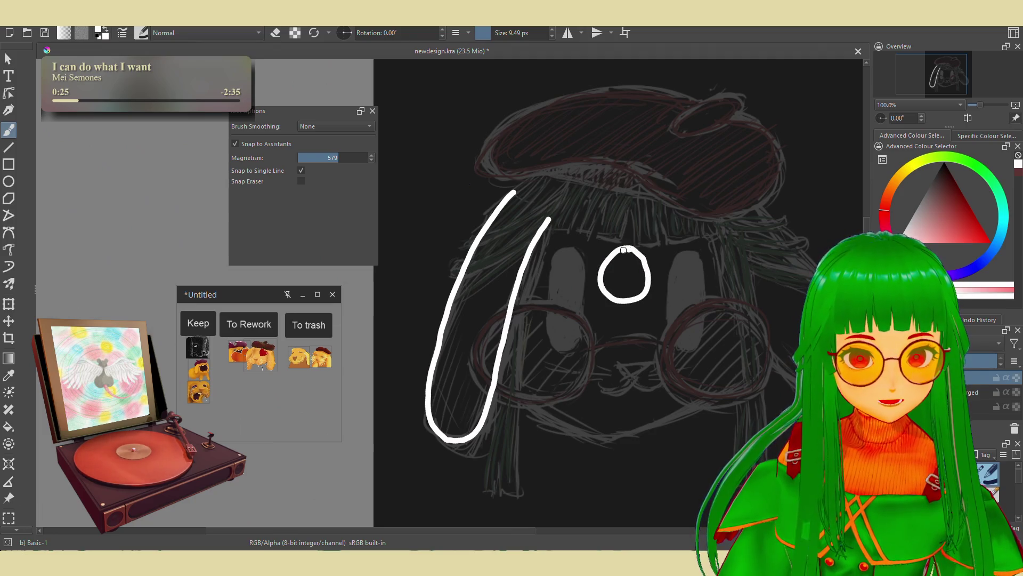
pyautogui.hotkey('ctrl', 'z')
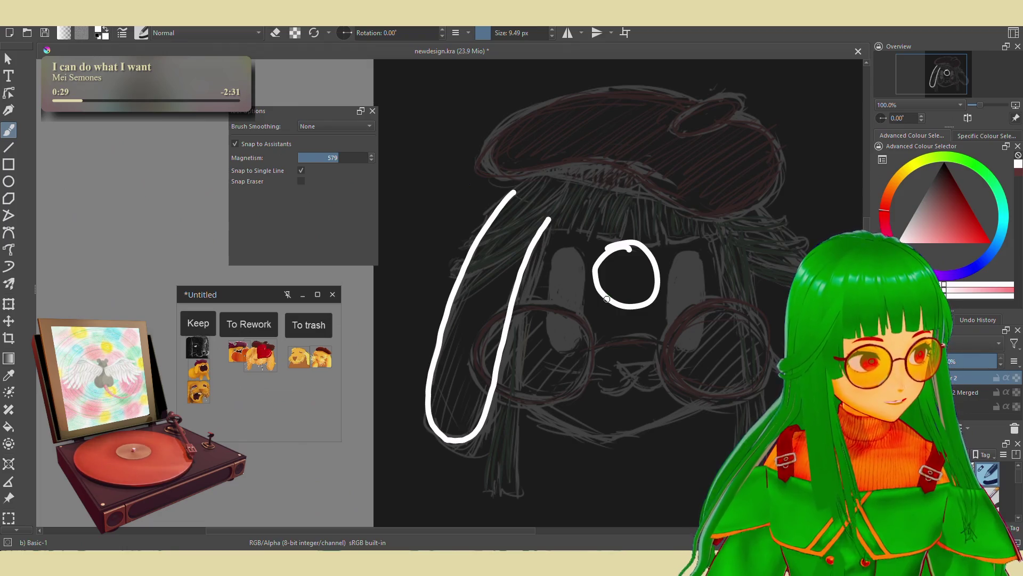
pyautogui.hotkey('ctrl', 'z')
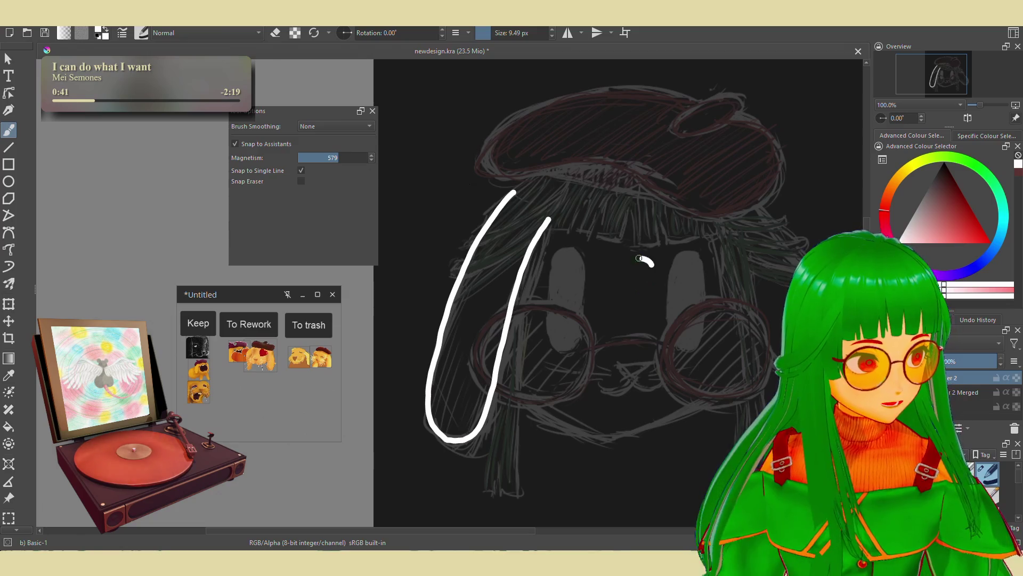
# Leave a small white circle near the eye, then switch to the Perfect Circle browser page
pyautogui.moveTo(645, 262)
pyautogui.mouseDown()
pyautogui.moveTo(676, 276)
pyautogui.moveTo(651, 306)
pyautogui.mouseUp()
pyautogui.hotkey('ctrl', 'z')
pyautogui.hotkey('ctrl', 'z')
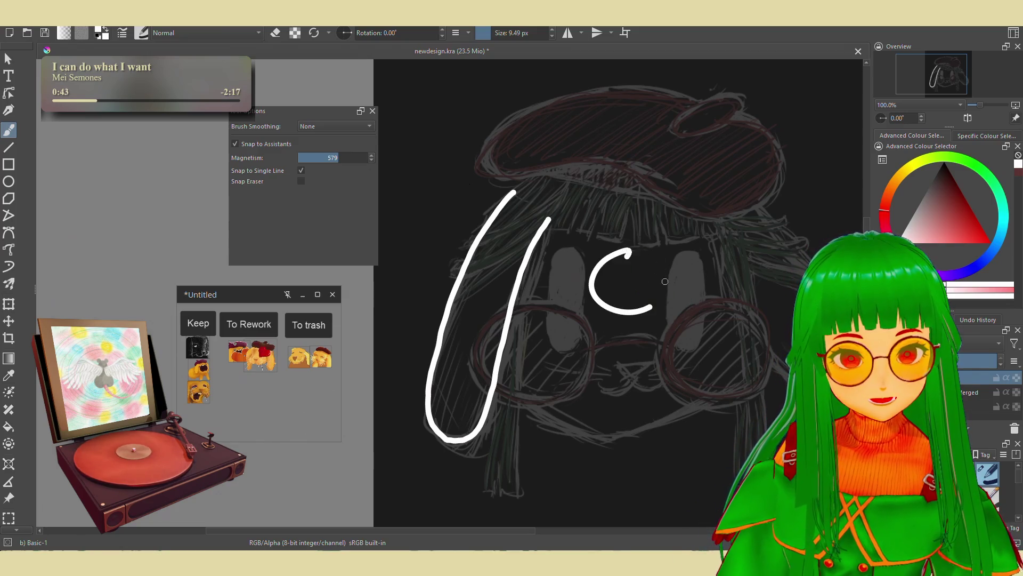
pyautogui.hotkey('ctrl', 'z')
pyautogui.moveTo(628, 252)
pyautogui.mouseDown()
pyautogui.moveTo(611, 264)
pyautogui.moveTo(645, 277)
pyautogui.moveTo(633, 265)
pyautogui.moveTo(640, 261)
pyautogui.moveTo(652, 278)
pyautogui.mouseUp()
pyautogui.hotkey('ctrl', 'z')
pyautogui.hotkey('ctrl', 'z')
pyautogui.hotkey('ctrl', 'z')
pyautogui.hotkey('ctrl', 'z')
pyautogui.hotkey('ctrl', 'z')
pyautogui.hotkey('ctrl', 'z')
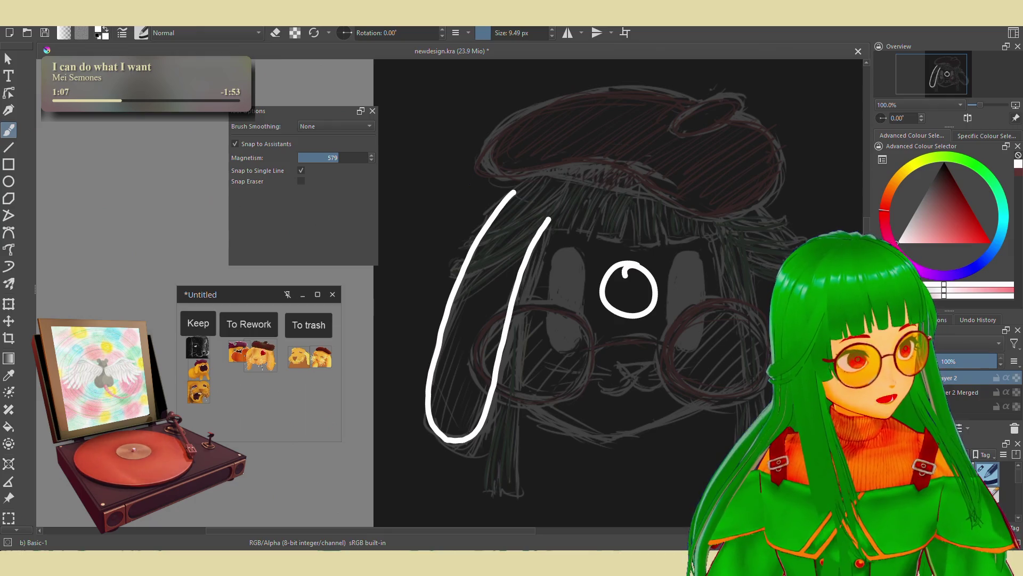
pyautogui.click(527, 263)
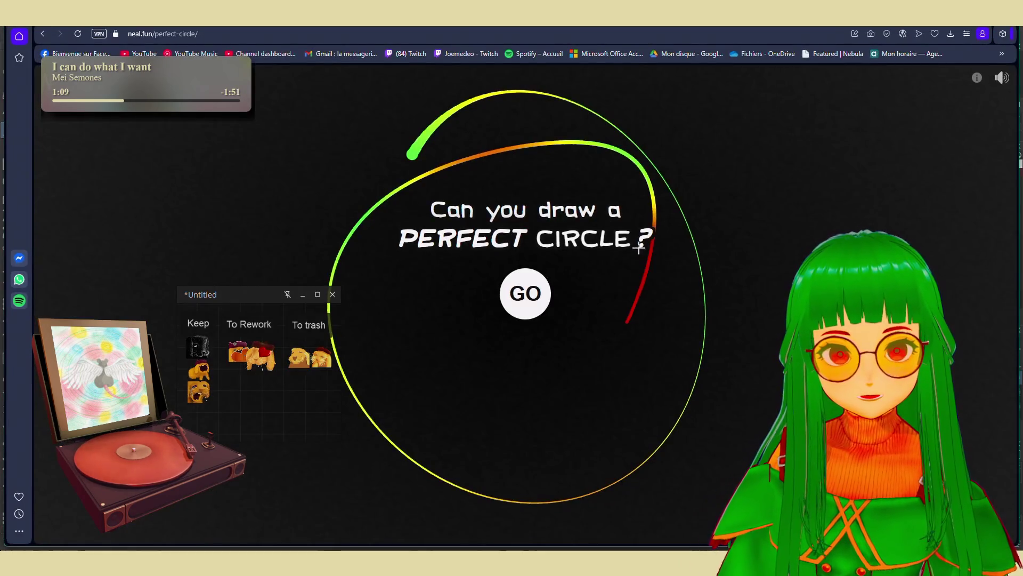
# Start the challenge and draw circles around the dot until one earns a 95.9% best score
pyautogui.click(167, 279)
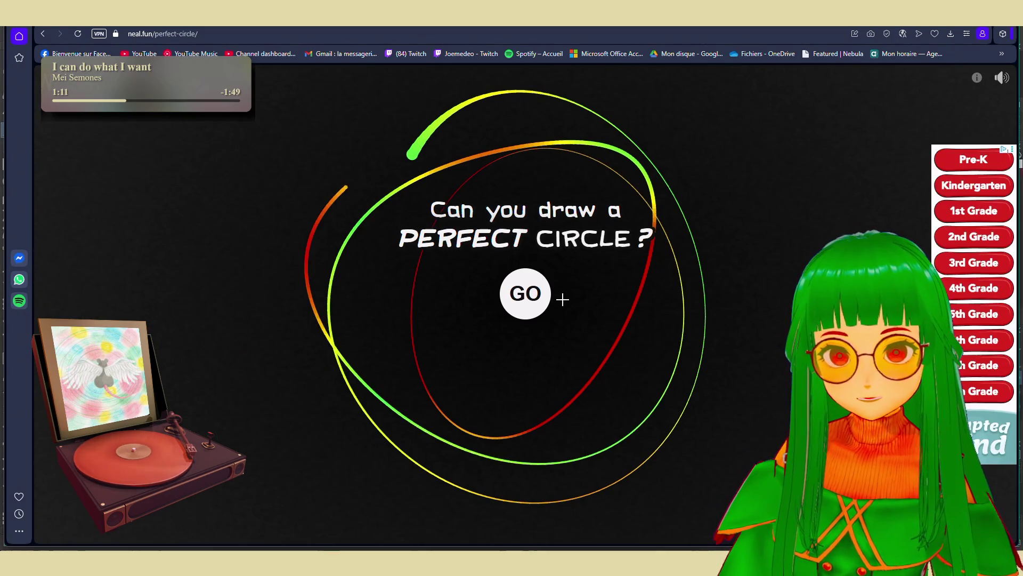
pyautogui.click(525, 294)
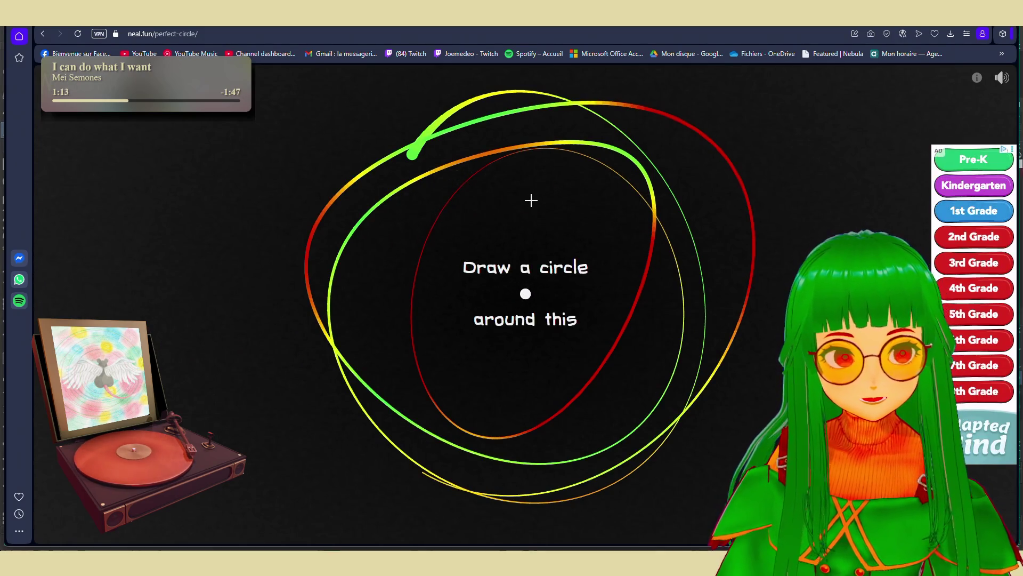
pyautogui.moveTo(527, 154); pyautogui.dragTo(576, 173)
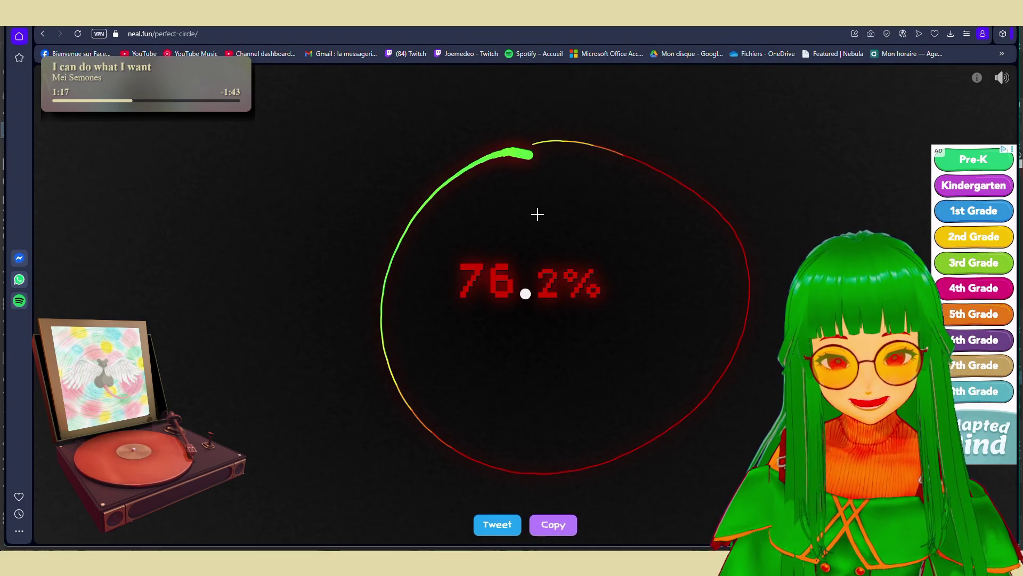
pyautogui.moveTo(531, 155)
pyautogui.mouseDown()
pyautogui.moveTo(505, 136)
pyautogui.moveTo(477, 148)
pyautogui.moveTo(504, 144)
pyautogui.mouseUp()
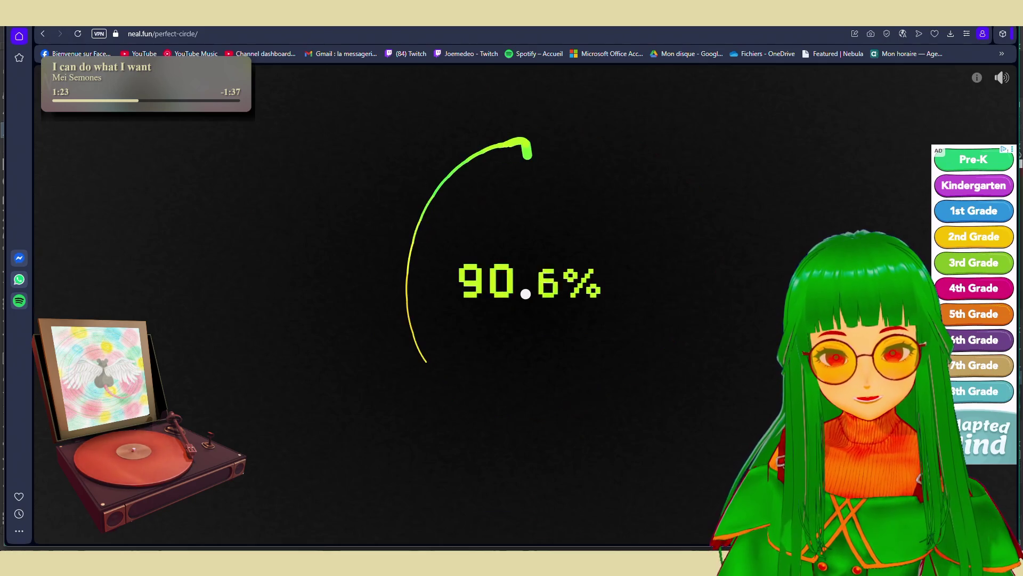
pyautogui.moveTo(478, 186); pyautogui.dragTo(500, 152)
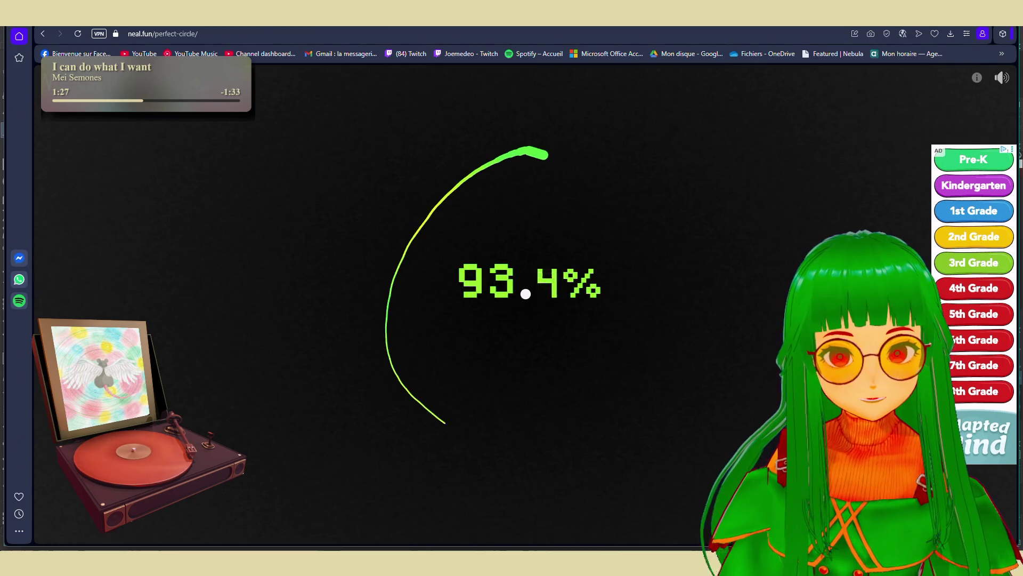
pyautogui.moveTo(541, 154); pyautogui.dragTo(524, 150)
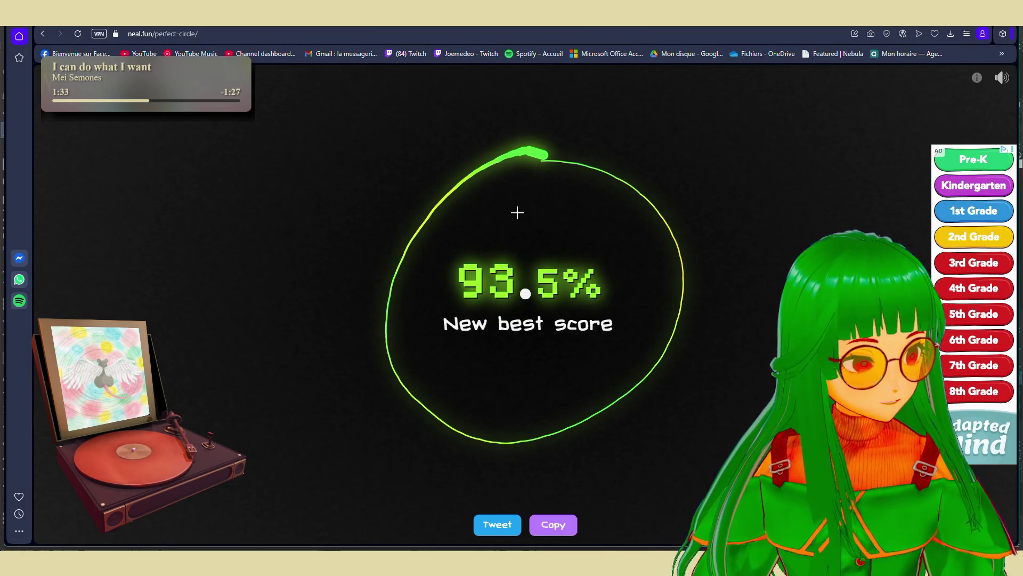
pyautogui.moveTo(545, 150)
pyautogui.mouseDown()
pyautogui.moveTo(462, 150)
pyautogui.moveTo(521, 134)
pyautogui.moveTo(560, 426)
pyautogui.mouseUp()
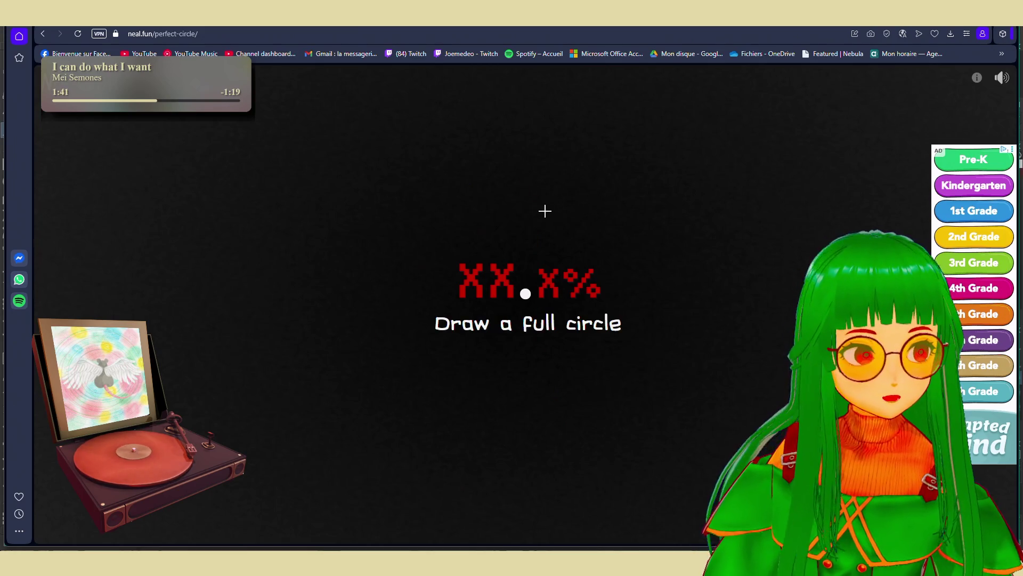
pyautogui.moveTo(552, 174)
pyautogui.mouseDown()
pyautogui.moveTo(545, 157)
pyautogui.moveTo(623, 452)
pyautogui.moveTo(528, 173)
pyautogui.mouseUp()
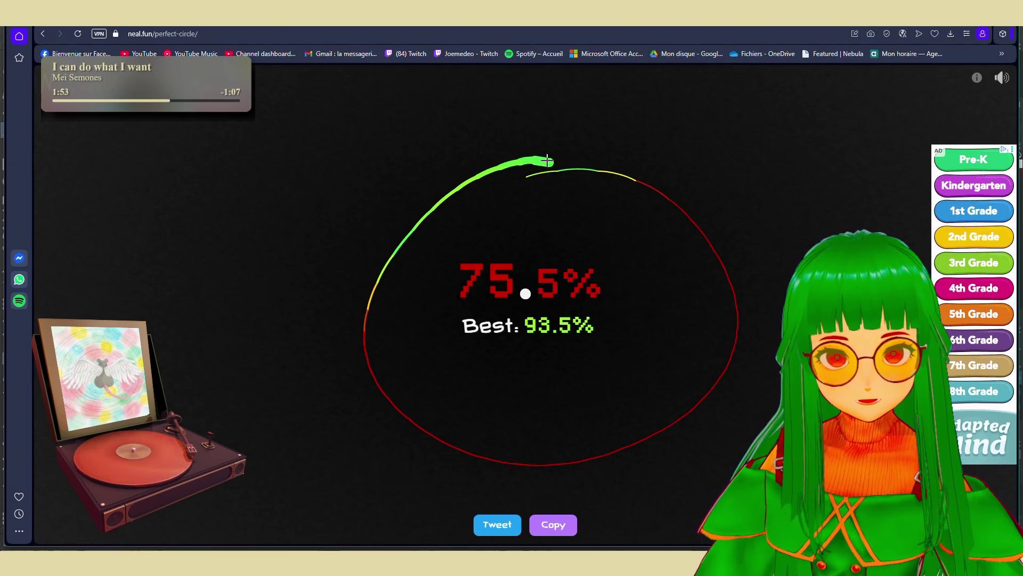
pyautogui.moveTo(547, 161)
pyautogui.mouseDown()
pyautogui.moveTo(331, 343)
pyautogui.moveTo(544, 158)
pyautogui.moveTo(685, 389)
pyautogui.moveTo(528, 154)
pyautogui.moveTo(376, 297)
pyautogui.moveTo(559, 160)
pyautogui.moveTo(600, 398)
pyautogui.moveTo(511, 164)
pyautogui.moveTo(374, 352)
pyautogui.moveTo(527, 169)
pyautogui.moveTo(388, 297)
pyautogui.moveTo(528, 164)
pyautogui.moveTo(400, 297)
pyautogui.moveTo(520, 164)
pyautogui.moveTo(404, 268)
pyautogui.moveTo(520, 168)
pyautogui.mouseUp()
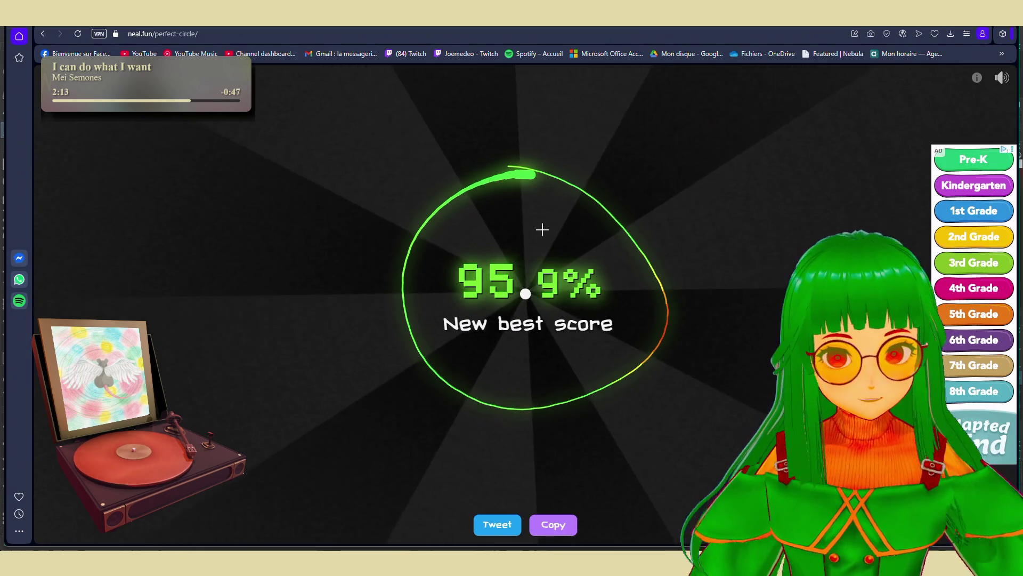
# Draw several quick freehand circles around the dot scoring in the mid-80s
pyautogui.moveTo(543, 190); pyautogui.dragTo(535, 173)
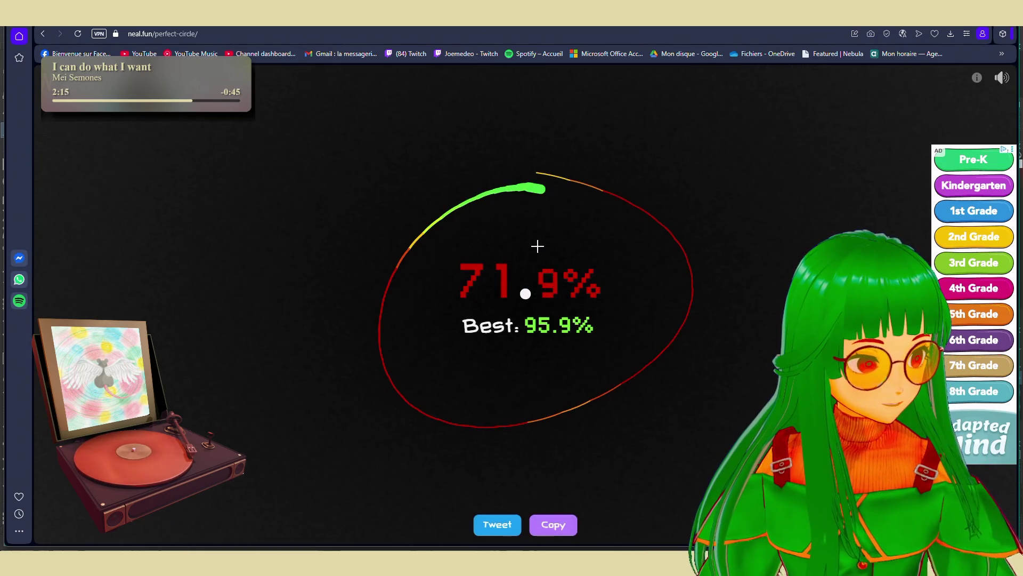
pyautogui.moveTo(524, 169)
pyautogui.mouseDown()
pyautogui.moveTo(564, 150)
pyautogui.moveTo(540, 170)
pyautogui.mouseUp()
pyautogui.moveTo(616, 164)
pyautogui.mouseDown()
pyautogui.moveTo(637, 178)
pyautogui.moveTo(654, 370)
pyautogui.moveTo(616, 183)
pyautogui.moveTo(389, 373)
pyautogui.moveTo(528, 183)
pyautogui.mouseUp()
pyautogui.click(528, 182)
pyautogui.moveTo(596, 170)
pyautogui.mouseDown()
pyautogui.moveTo(486, 456)
pyautogui.moveTo(594, 165)
pyautogui.moveTo(587, 177)
pyautogui.mouseUp()
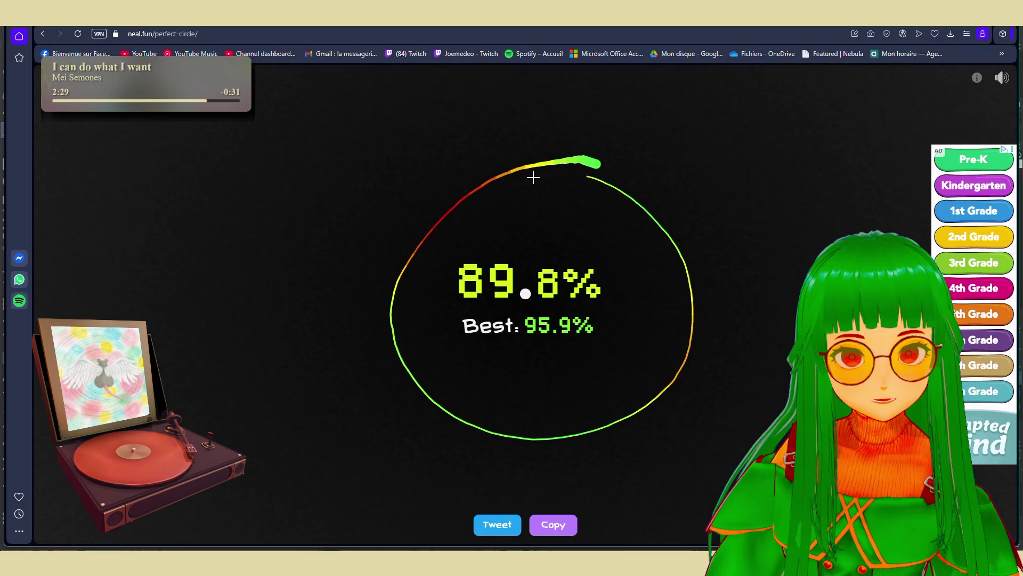
# Attempt a slow large circle, clear the failed try and draw two more circles around the dot
pyautogui.moveTo(543, 170); pyautogui.dragTo(460, 192)
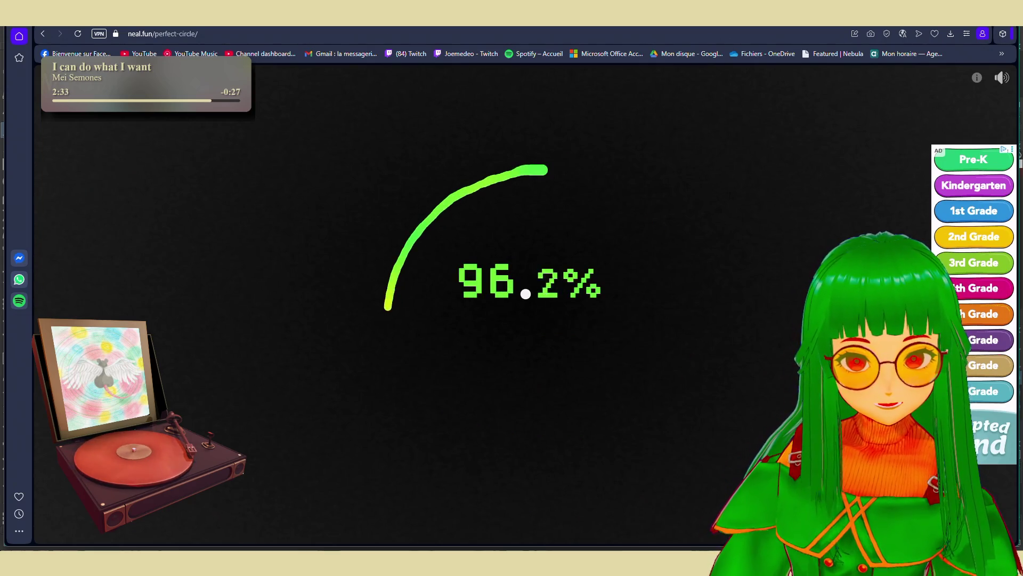
pyautogui.moveTo(388, 306); pyautogui.dragTo(444, 438)
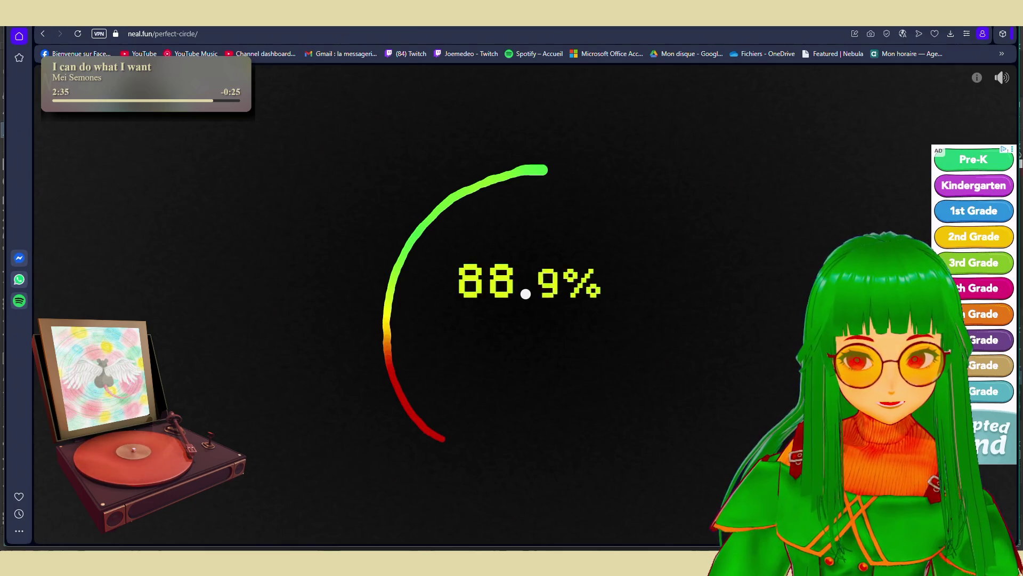
pyautogui.moveTo(444, 437); pyautogui.dragTo(613, 458)
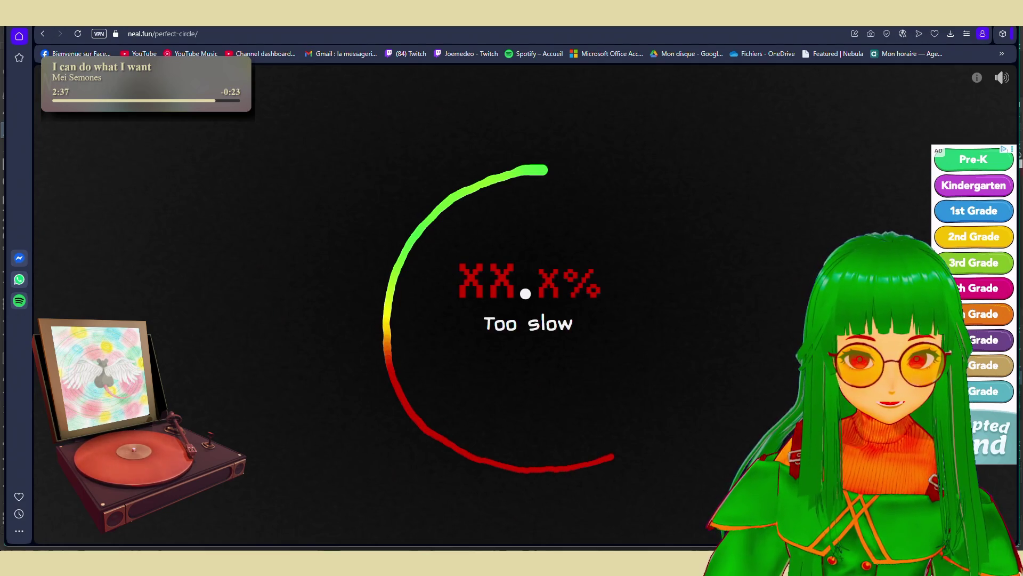
pyautogui.click(535, 185)
pyautogui.moveTo(556, 150)
pyautogui.mouseDown()
pyautogui.moveTo(647, 382)
pyautogui.moveTo(568, 164)
pyautogui.moveTo(663, 208)
pyautogui.moveTo(539, 163)
pyautogui.moveTo(644, 448)
pyautogui.moveTo(560, 162)
pyautogui.mouseUp()
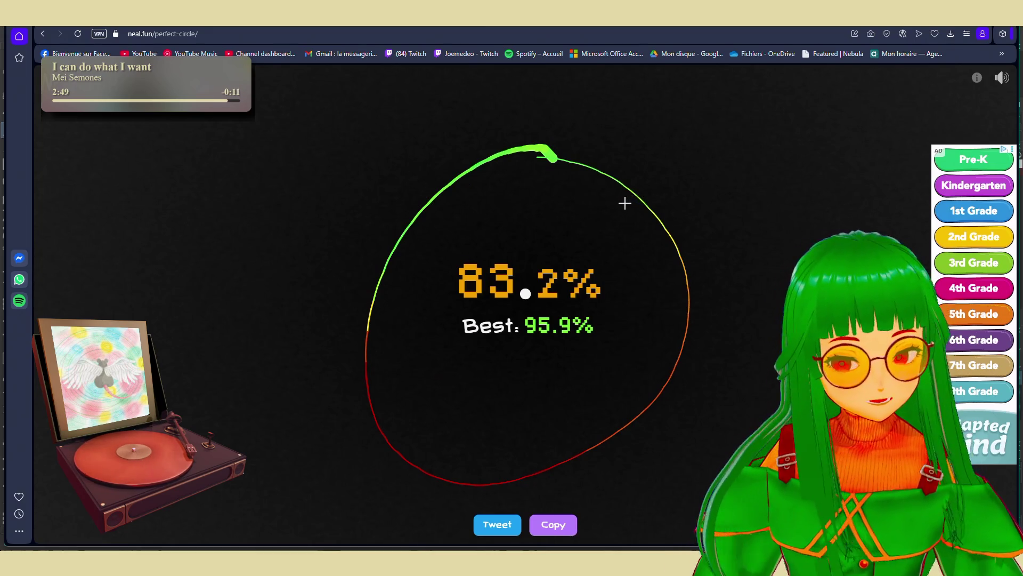
pyautogui.moveTo(552, 155)
pyautogui.mouseDown()
pyautogui.moveTo(631, 175)
pyautogui.moveTo(561, 138)
pyautogui.moveTo(361, 199)
pyautogui.moveTo(545, 140)
pyautogui.moveTo(588, 158)
pyautogui.moveTo(319, 411)
pyautogui.moveTo(571, 155)
pyautogui.moveTo(559, 164)
pyautogui.moveTo(592, 173)
pyautogui.moveTo(344, 264)
pyautogui.moveTo(600, 179)
pyautogui.moveTo(431, 420)
pyautogui.moveTo(579, 175)
pyautogui.moveTo(480, 168)
pyautogui.moveTo(580, 172)
pyautogui.moveTo(590, 138)
pyautogui.mouseUp()
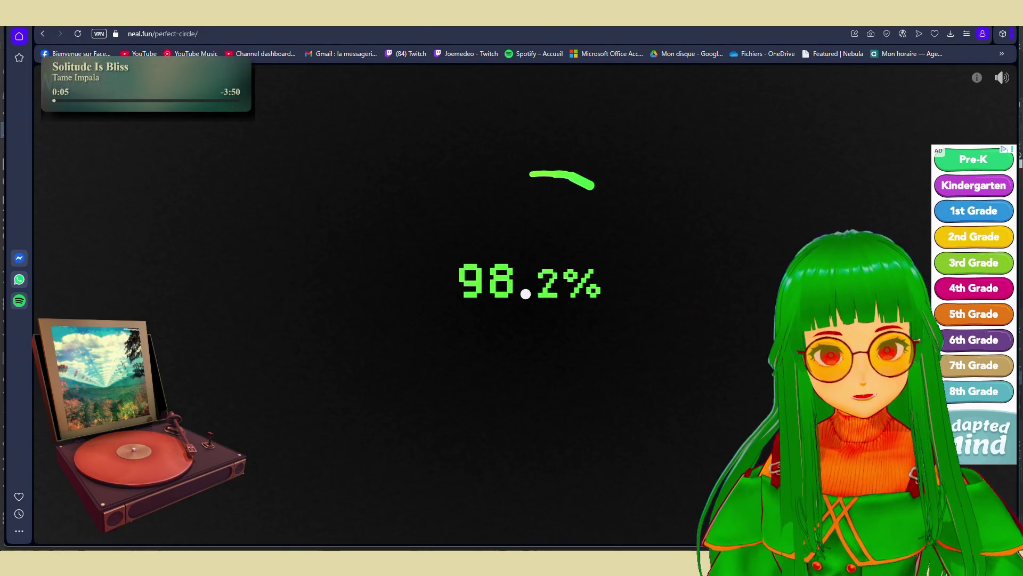
# Draw more circles around the dot reaching about 93%, resetting between attempts
pyautogui.moveTo(571, 173)
pyautogui.mouseDown()
pyautogui.moveTo(555, 194)
pyautogui.moveTo(563, 175)
pyautogui.moveTo(606, 206)
pyautogui.moveTo(393, 381)
pyautogui.moveTo(535, 194)
pyautogui.moveTo(340, 294)
pyautogui.mouseUp()
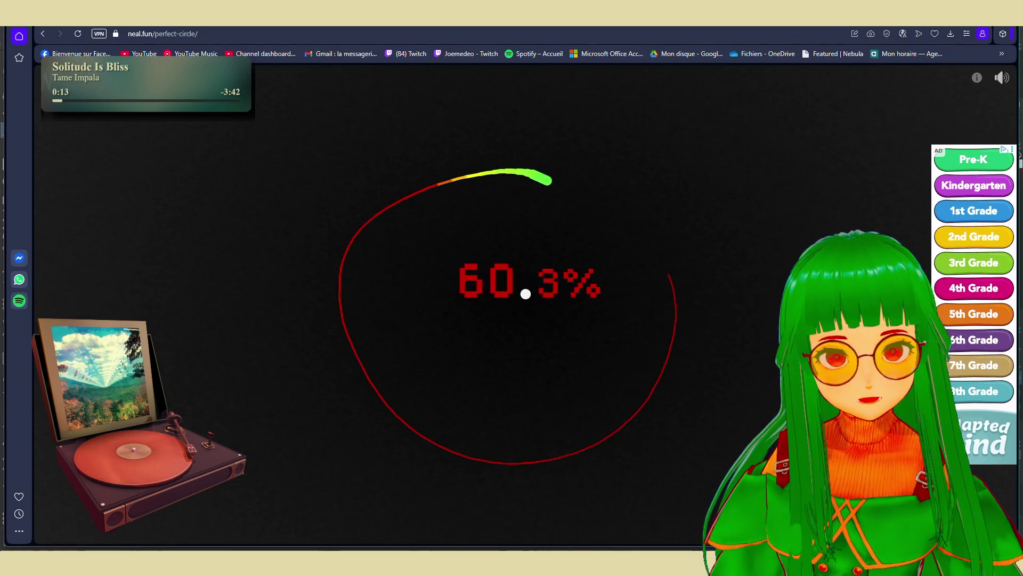
pyautogui.moveTo(670, 275)
pyautogui.mouseDown()
pyautogui.moveTo(550, 179)
pyautogui.moveTo(567, 170)
pyautogui.moveTo(557, 171)
pyautogui.moveTo(565, 185)
pyautogui.moveTo(391, 388)
pyautogui.moveTo(467, 178)
pyautogui.mouseUp()
pyautogui.moveTo(571, 168)
pyautogui.mouseDown()
pyautogui.moveTo(508, 168)
pyautogui.moveTo(608, 168)
pyautogui.moveTo(411, 319)
pyautogui.moveTo(560, 186)
pyautogui.mouseUp()
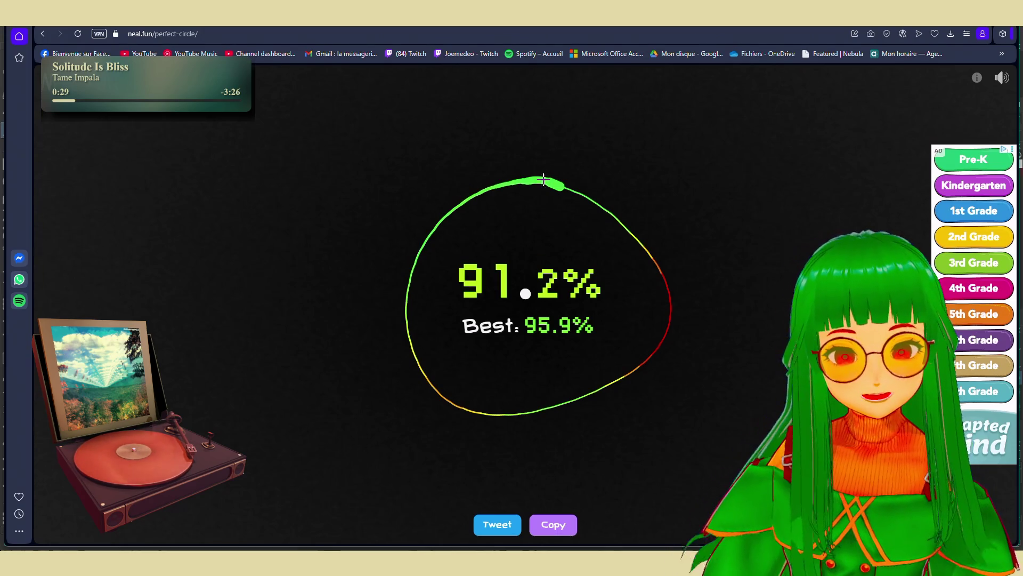
pyautogui.click(534, 338)
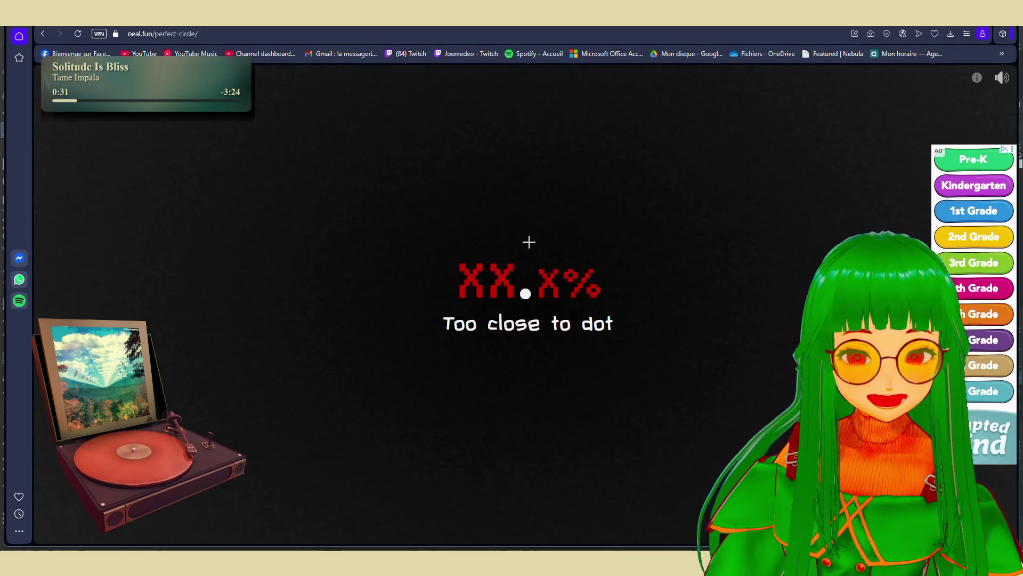
pyautogui.moveTo(549, 195)
pyautogui.mouseDown()
pyautogui.moveTo(404, 320)
pyautogui.moveTo(542, 223)
pyautogui.moveTo(528, 187)
pyautogui.moveTo(584, 212)
pyautogui.moveTo(553, 190)
pyautogui.mouseUp()
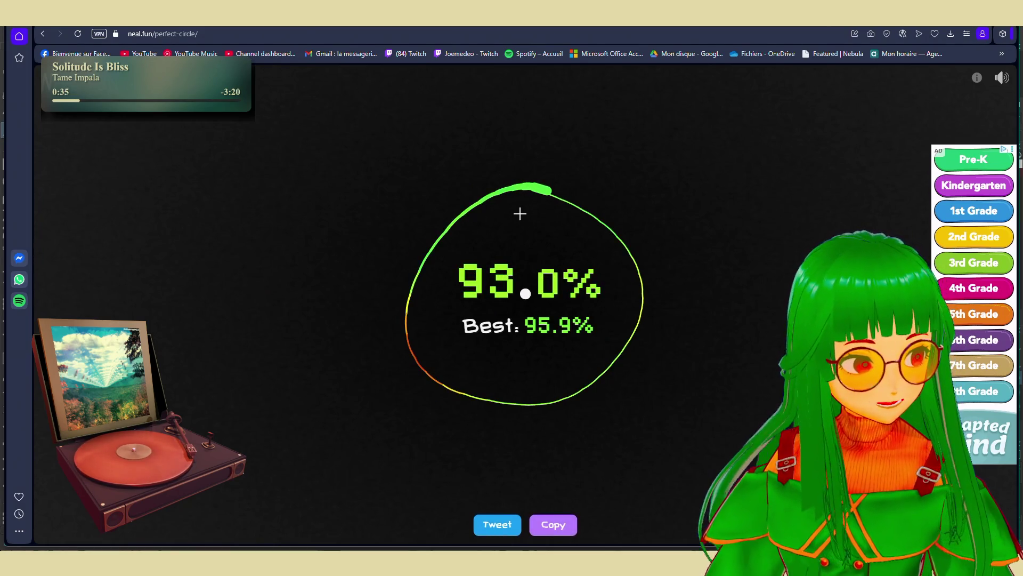
pyautogui.moveTo(542, 199)
pyautogui.mouseDown()
pyautogui.moveTo(541, 183)
pyautogui.moveTo(479, 412)
pyautogui.moveTo(583, 199)
pyautogui.mouseUp()
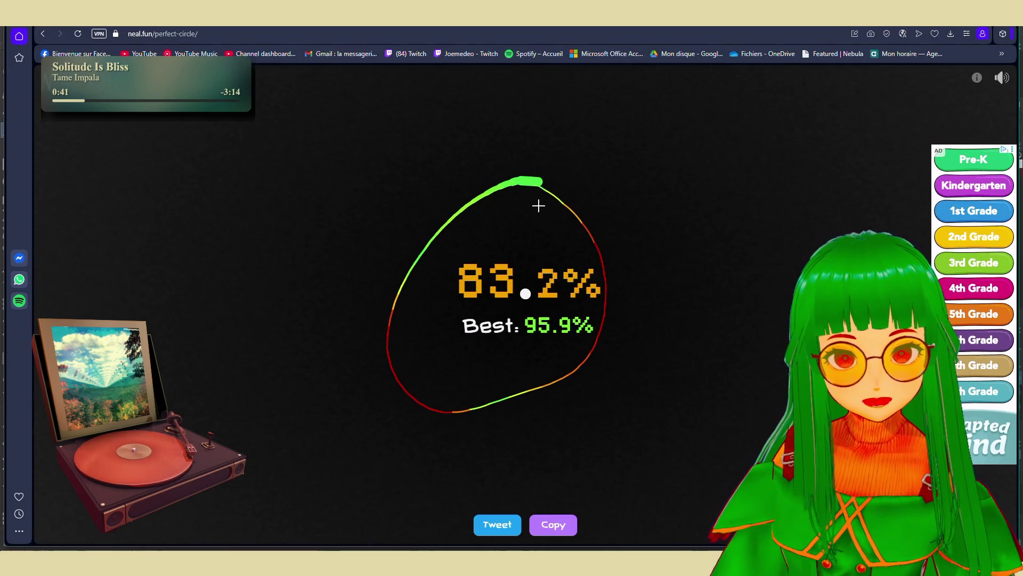
pyautogui.moveTo(550, 188)
pyautogui.mouseDown()
pyautogui.moveTo(528, 186)
pyautogui.moveTo(561, 200)
pyautogui.moveTo(418, 272)
pyautogui.moveTo(544, 205)
pyautogui.mouseUp()
# Try counter-clockwise and further circle attempts, then reset the score board
pyautogui.moveTo(389, 297)
pyautogui.mouseDown()
pyautogui.moveTo(594, 184)
pyautogui.moveTo(392, 302)
pyautogui.mouseUp()
pyautogui.moveTo(443, 214)
pyautogui.mouseDown()
pyautogui.moveTo(612, 177)
pyautogui.moveTo(435, 235)
pyautogui.mouseUp()
pyautogui.moveTo(551, 206)
pyautogui.mouseDown()
pyautogui.moveTo(480, 418)
pyautogui.moveTo(538, 226)
pyautogui.mouseUp()
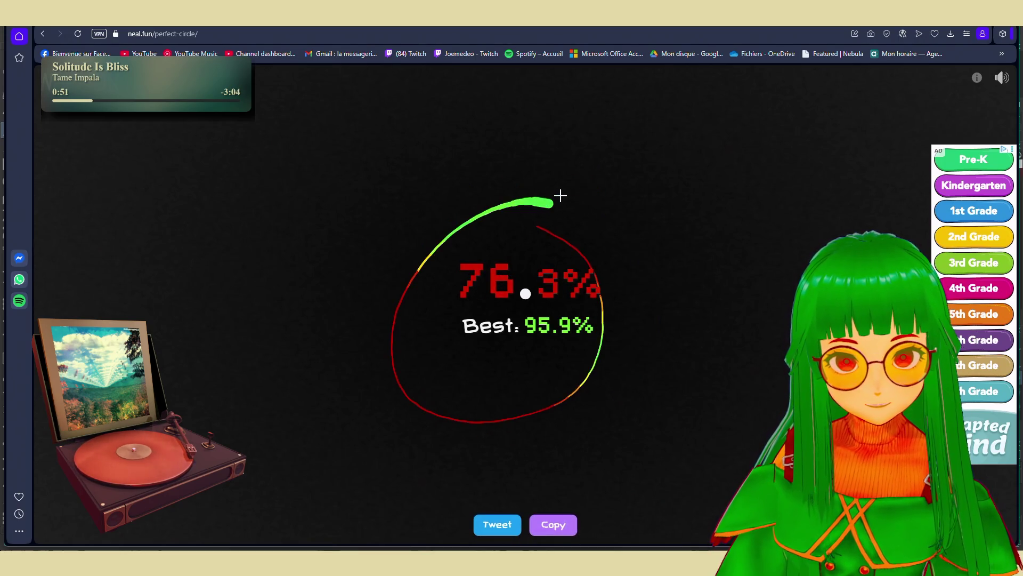
pyautogui.moveTo(555, 188)
pyautogui.mouseDown()
pyautogui.moveTo(427, 235)
pyautogui.moveTo(528, 376)
pyautogui.moveTo(493, 201)
pyautogui.moveTo(434, 210)
pyautogui.moveTo(675, 297)
pyautogui.moveTo(552, 201)
pyautogui.moveTo(411, 344)
pyautogui.moveTo(583, 190)
pyautogui.moveTo(384, 264)
pyautogui.moveTo(486, 208)
pyautogui.mouseUp()
pyautogui.click(493, 201)
pyautogui.click(511, 181)
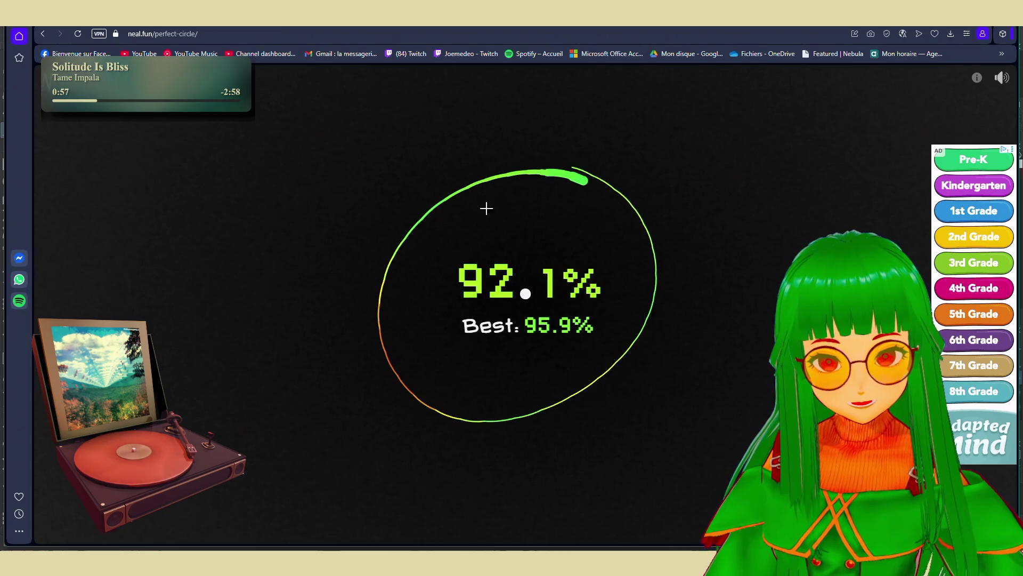
# Draw another run of circles from the top, ending with a cleared 68.5% attempt
pyautogui.moveTo(594, 171)
pyautogui.mouseDown()
pyautogui.moveTo(388, 331)
pyautogui.moveTo(472, 208)
pyautogui.mouseUp()
pyautogui.moveTo(596, 190)
pyautogui.mouseDown()
pyautogui.moveTo(518, 189)
pyautogui.moveTo(571, 201)
pyautogui.moveTo(605, 227)
pyautogui.mouseUp()
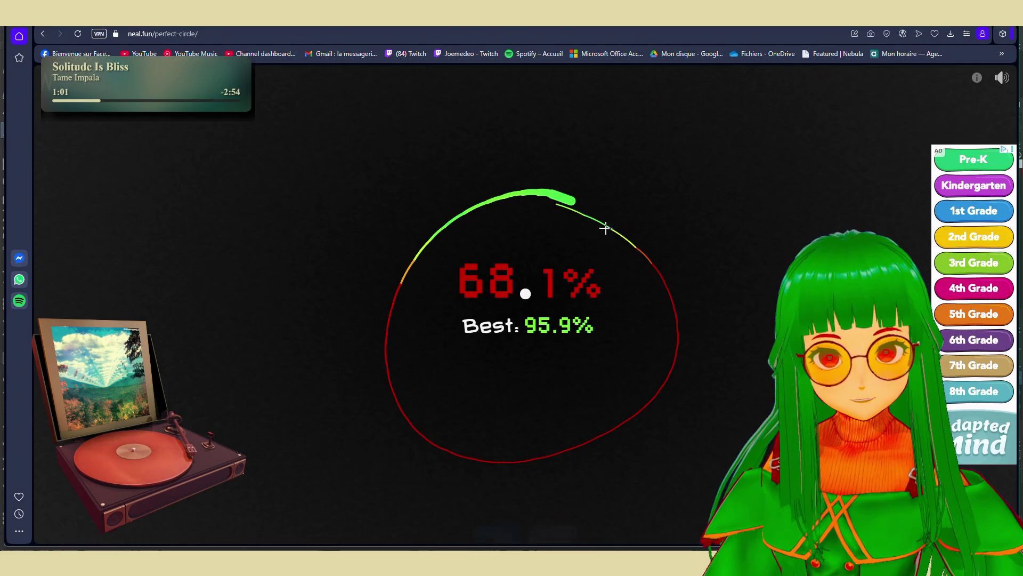
pyautogui.moveTo(608, 149)
pyautogui.mouseDown()
pyautogui.moveTo(338, 339)
pyautogui.moveTo(624, 136)
pyautogui.moveTo(576, 72)
pyautogui.mouseUp()
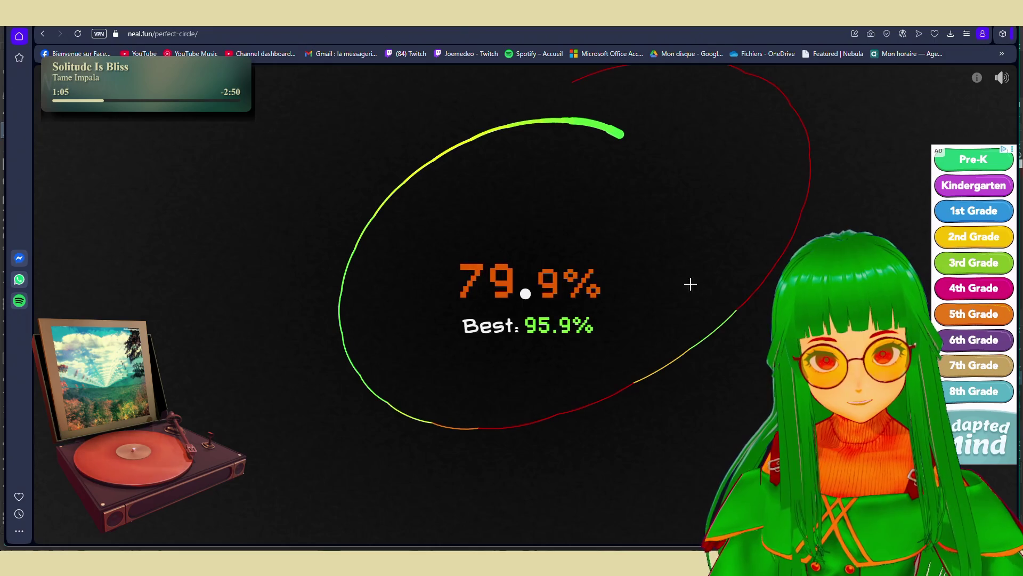
pyautogui.moveTo(617, 130); pyautogui.dragTo(576, 141)
pyautogui.moveTo(651, 172)
pyautogui.mouseDown()
pyautogui.moveTo(366, 298)
pyautogui.moveTo(640, 164)
pyautogui.moveTo(363, 300)
pyautogui.moveTo(604, 158)
pyautogui.moveTo(633, 203)
pyautogui.mouseUp()
pyautogui.moveTo(565, 153)
pyautogui.mouseDown()
pyautogui.moveTo(759, 350)
pyautogui.moveTo(564, 136)
pyautogui.mouseUp()
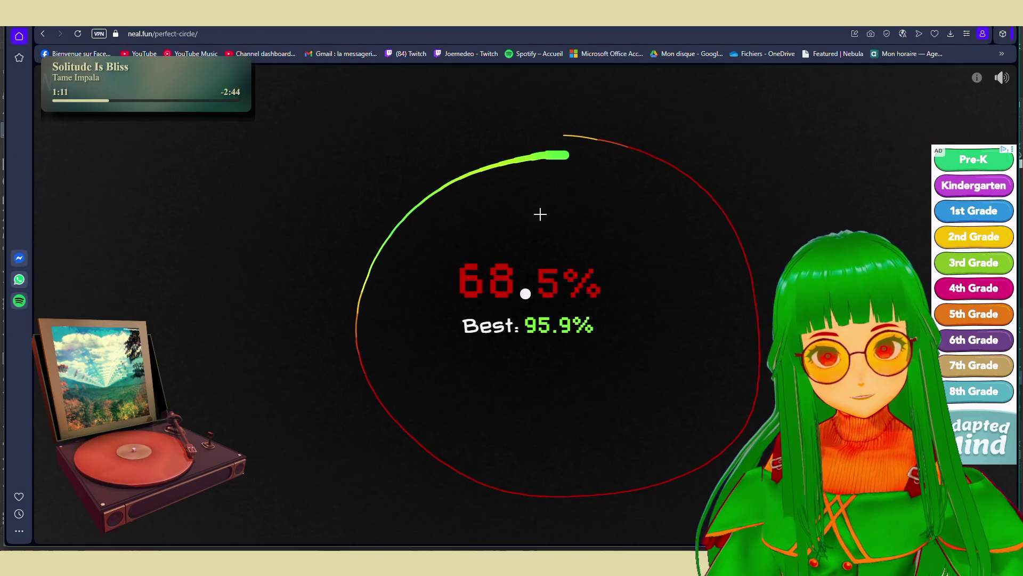
pyautogui.click(639, 250)
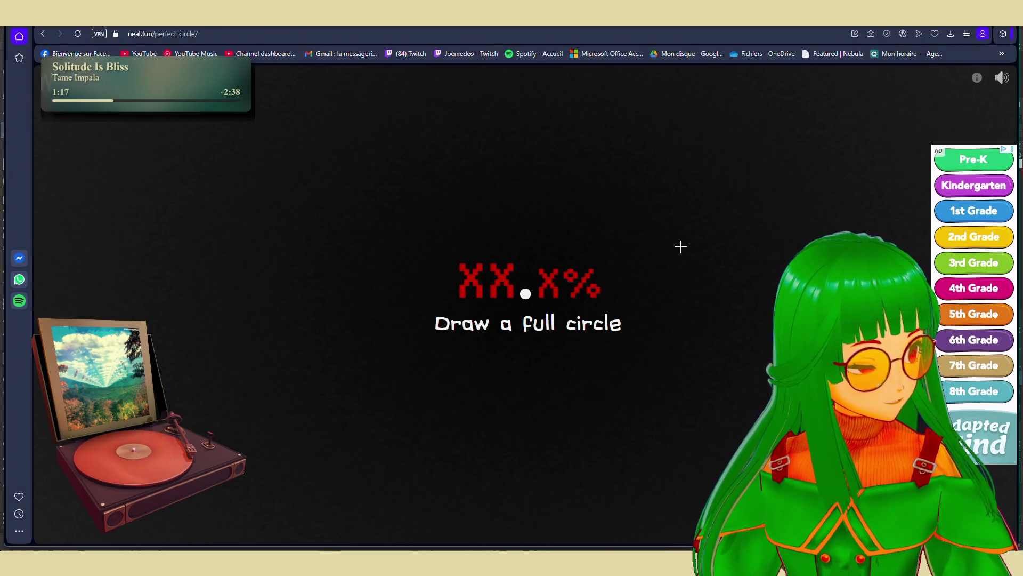
# Make repeated circle attempts around the dot, clearing a too-close warning midway
pyautogui.moveTo(557, 129)
pyautogui.mouseDown()
pyautogui.moveTo(389, 201)
pyautogui.moveTo(697, 200)
pyautogui.moveTo(613, 119)
pyautogui.moveTo(497, 480)
pyautogui.moveTo(591, 122)
pyautogui.moveTo(342, 256)
pyautogui.moveTo(701, 394)
pyautogui.moveTo(590, 132)
pyautogui.moveTo(480, 434)
pyautogui.moveTo(580, 132)
pyautogui.moveTo(458, 432)
pyautogui.moveTo(596, 160)
pyautogui.mouseUp()
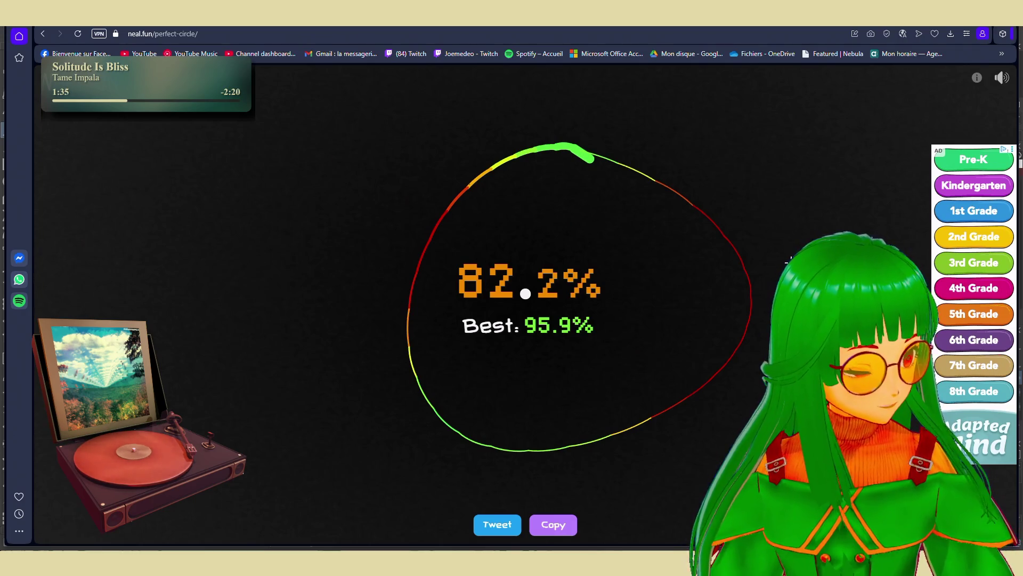
pyautogui.moveTo(552, 166); pyautogui.dragTo(573, 168)
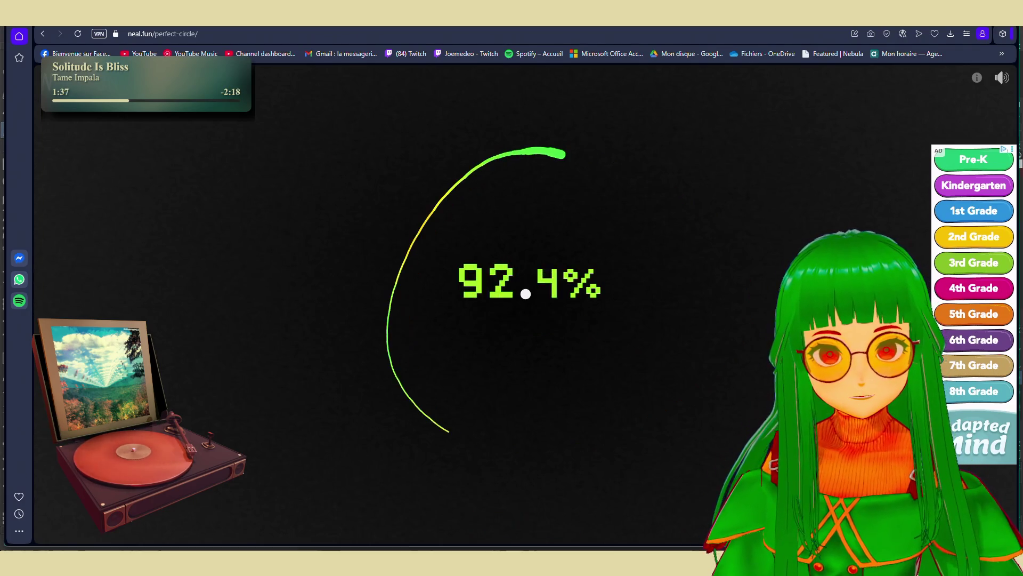
pyautogui.moveTo(434, 230); pyautogui.dragTo(473, 173)
pyautogui.moveTo(596, 169)
pyautogui.mouseDown()
pyautogui.moveTo(560, 168)
pyautogui.moveTo(615, 225)
pyautogui.moveTo(594, 178)
pyautogui.moveTo(483, 245)
pyautogui.mouseUp()
pyautogui.moveTo(543, 259); pyautogui.dragTo(533, 273)
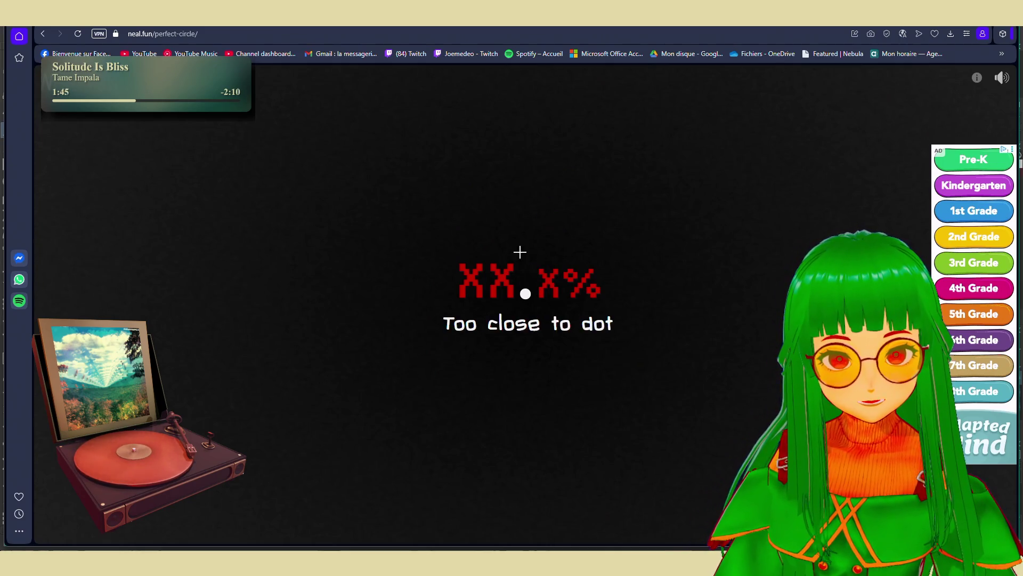
pyautogui.click(528, 231)
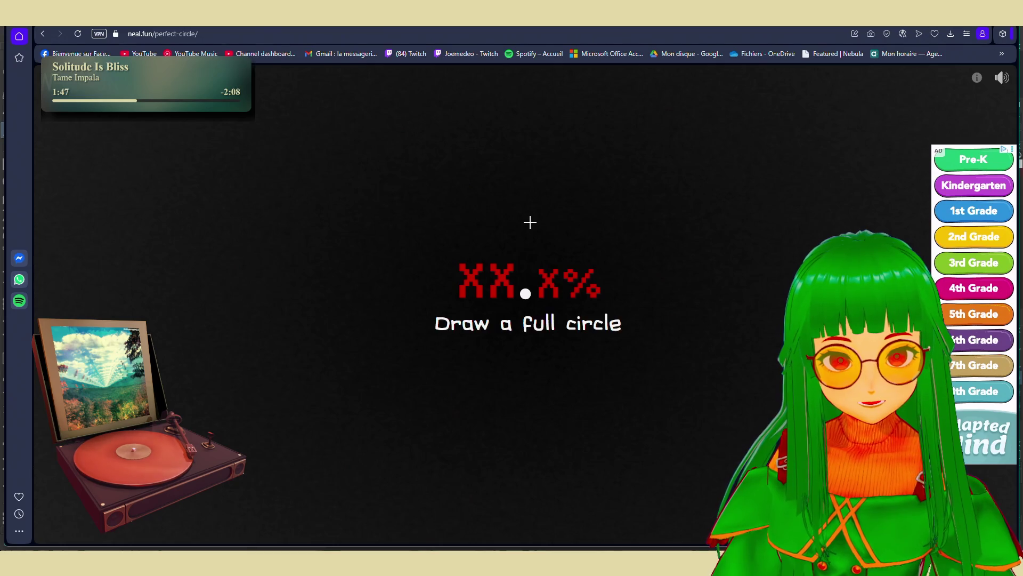
pyautogui.moveTo(529, 223)
pyautogui.mouseDown()
pyautogui.moveTo(541, 228)
pyautogui.moveTo(469, 354)
pyautogui.moveTo(552, 217)
pyautogui.moveTo(536, 210)
pyautogui.mouseUp()
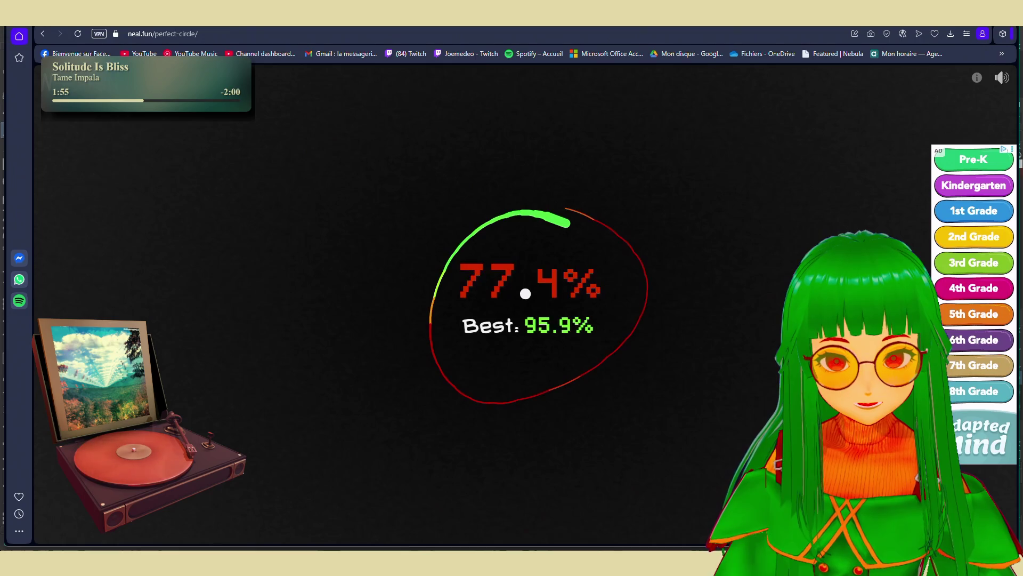
pyautogui.moveTo(620, 206)
pyautogui.mouseDown()
pyautogui.moveTo(592, 189)
pyautogui.moveTo(562, 222)
pyautogui.moveTo(552, 184)
pyautogui.moveTo(670, 250)
pyautogui.mouseUp()
pyautogui.moveTo(590, 196); pyautogui.dragTo(663, 240)
pyautogui.moveTo(540, 196)
pyautogui.mouseDown()
pyautogui.moveTo(472, 364)
pyautogui.moveTo(543, 197)
pyautogui.moveTo(590, 199)
pyautogui.moveTo(561, 406)
pyautogui.mouseUp()
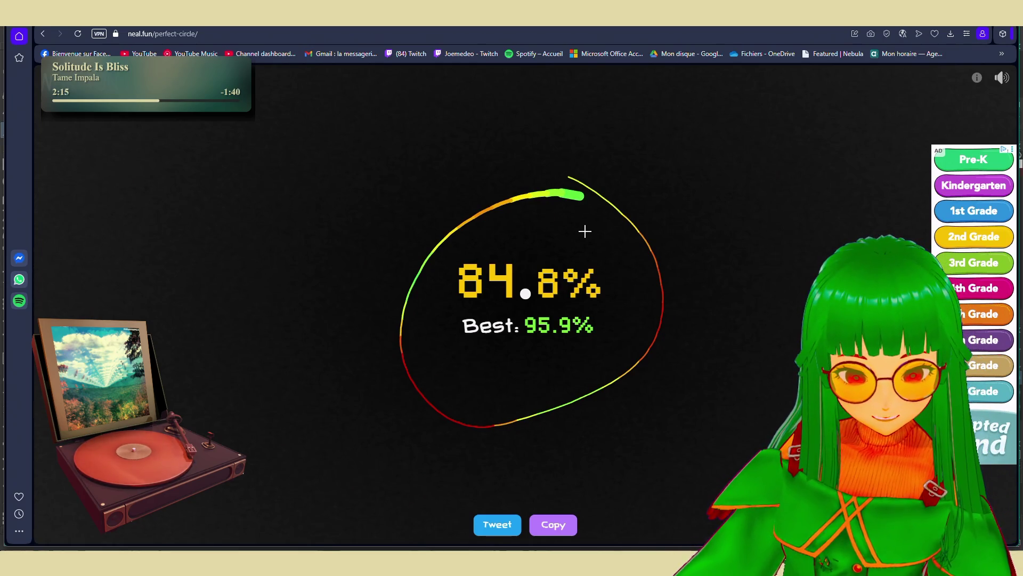
# Clear the board and build large arcs from the top into a closed circle around the dot
pyautogui.click(529, 86)
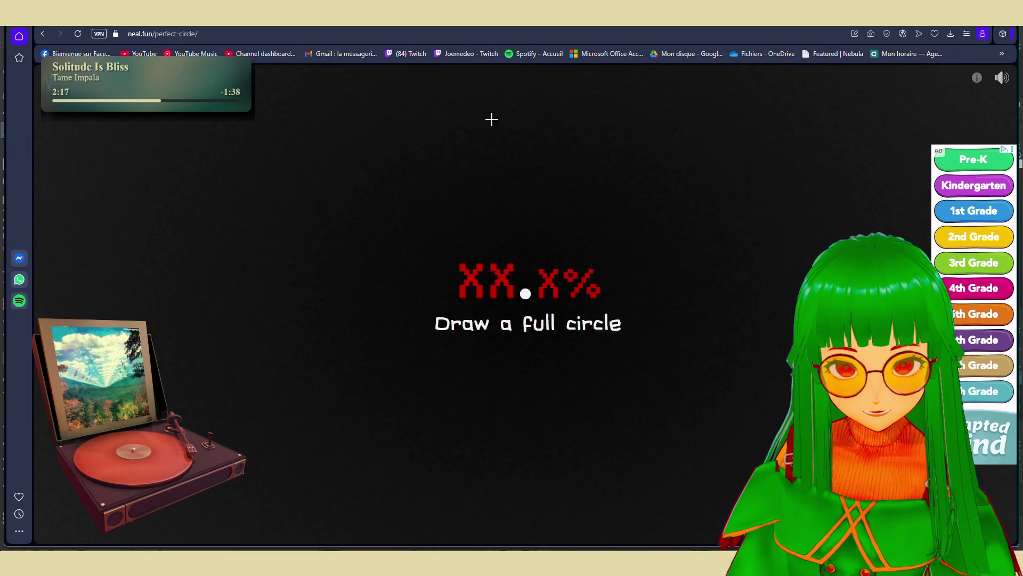
pyautogui.moveTo(348, 175); pyautogui.dragTo(310, 377)
pyautogui.moveTo(396, 462); pyautogui.dragTo(430, 475)
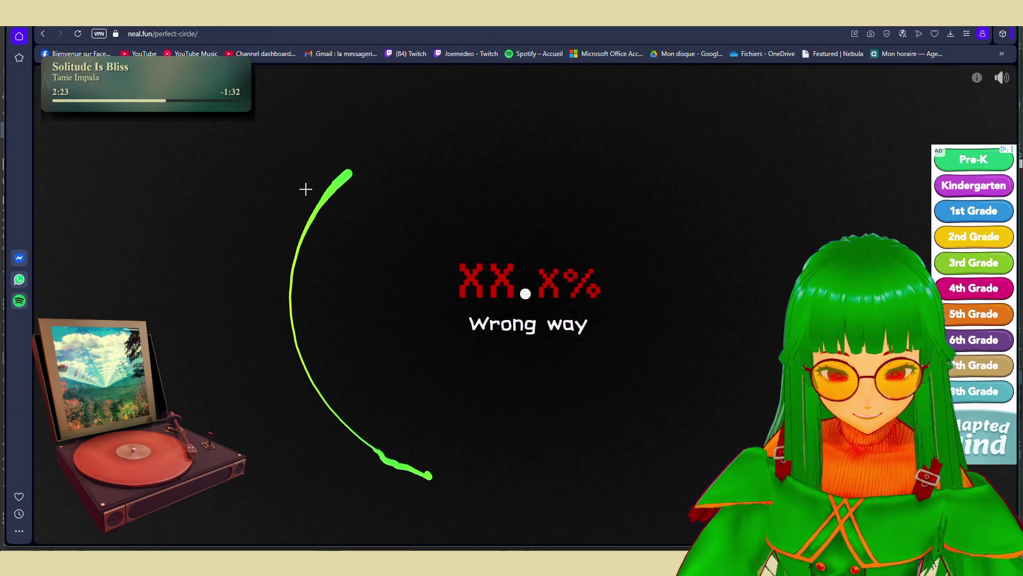
pyautogui.moveTo(432, 102); pyautogui.dragTo(241, 346)
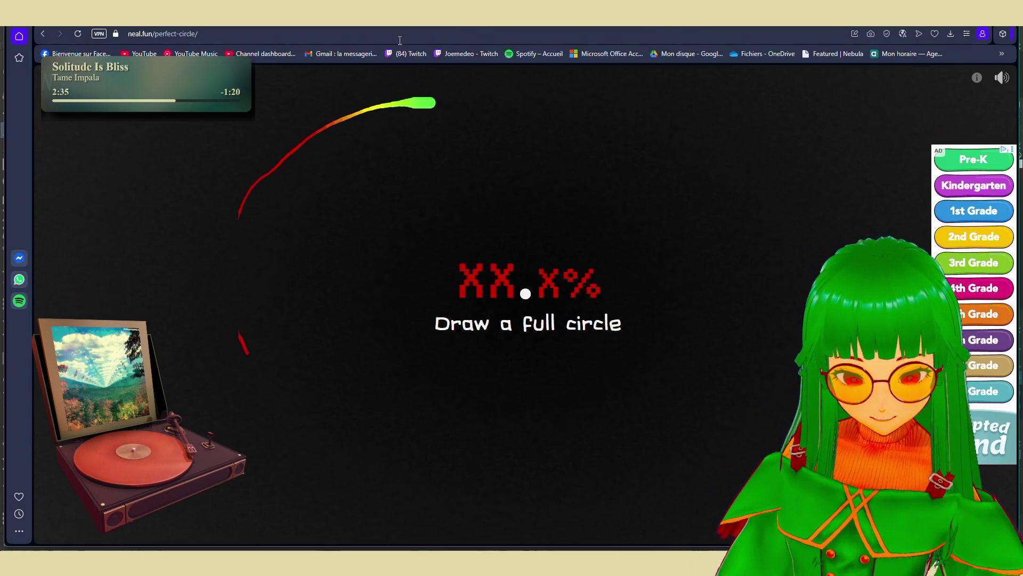
pyautogui.moveTo(424, 88); pyautogui.dragTo(254, 289)
pyautogui.moveTo(387, 443); pyautogui.dragTo(442, 451)
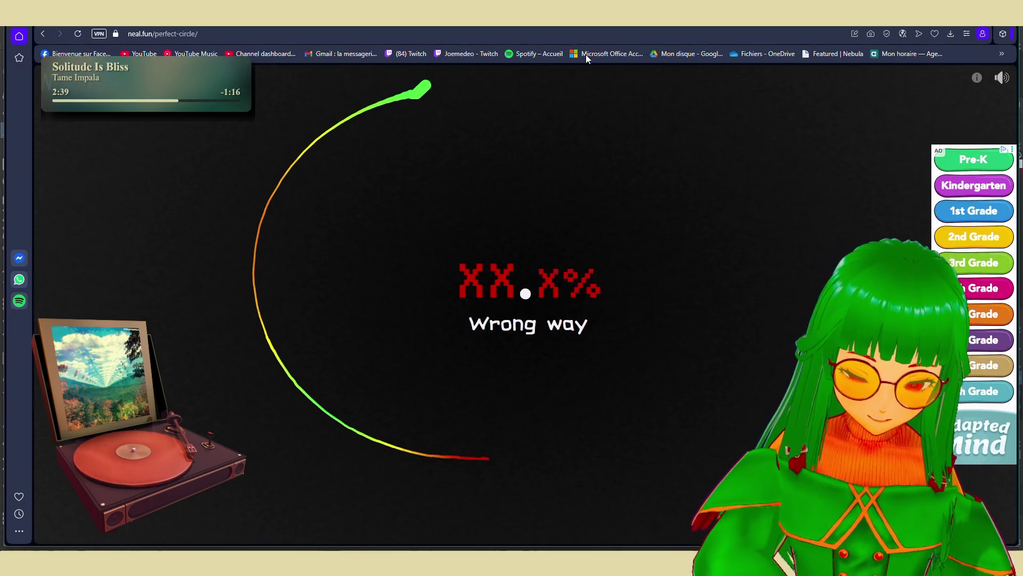
pyautogui.moveTo(410, 86); pyautogui.dragTo(257, 336)
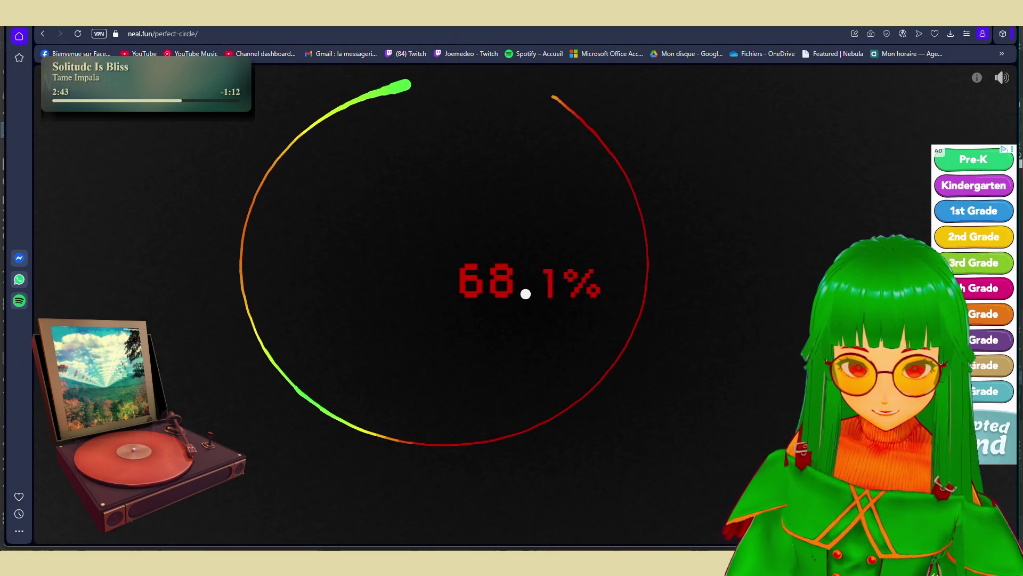
pyautogui.moveTo(258, 336); pyautogui.dragTo(508, 68)
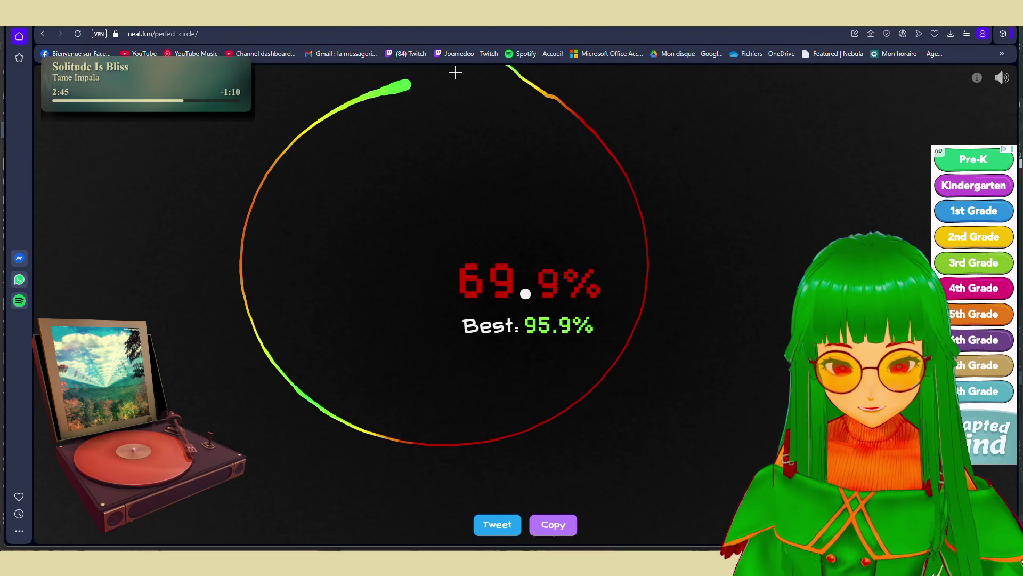
pyautogui.moveTo(656, 171)
pyautogui.mouseDown()
pyautogui.moveTo(645, 207)
pyautogui.moveTo(620, 172)
pyautogui.mouseUp()
pyautogui.click(607, 180)
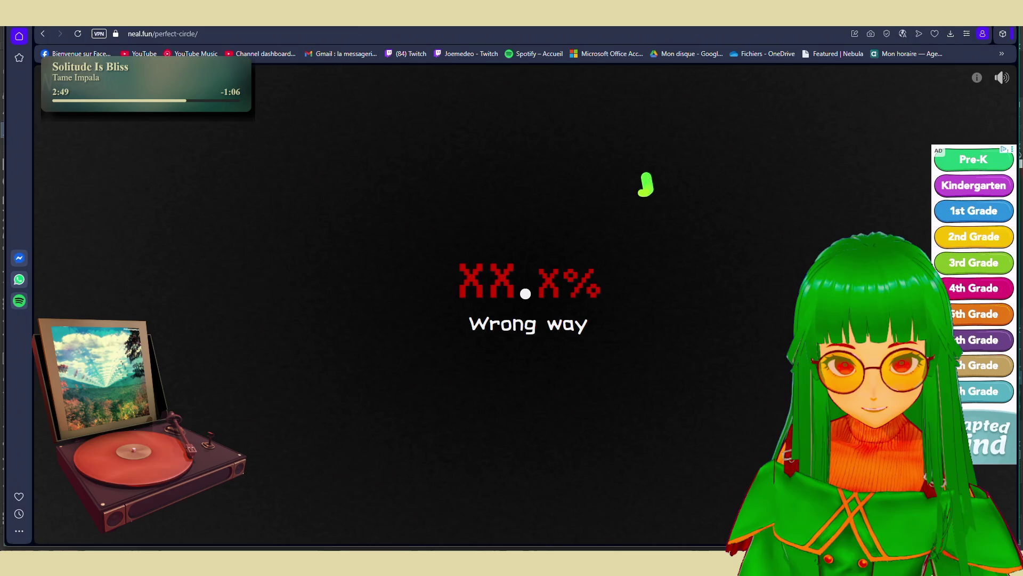
# Retry clockwise circles from the top until a complete one scores 94.7%
pyautogui.moveTo(480, 168); pyautogui.dragTo(346, 416)
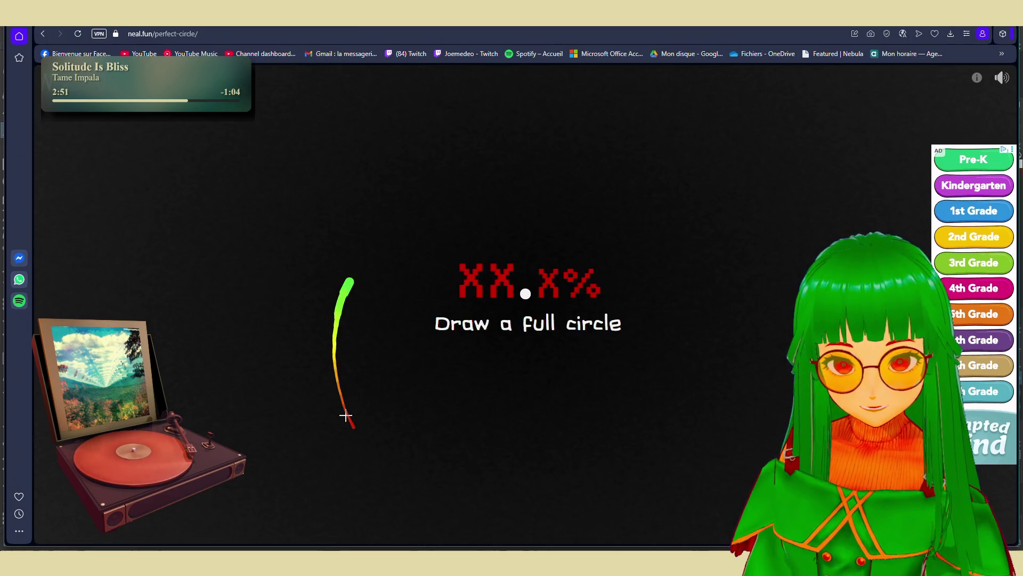
pyautogui.moveTo(368, 460)
pyautogui.mouseDown()
pyautogui.moveTo(645, 192)
pyautogui.moveTo(607, 179)
pyautogui.mouseUp()
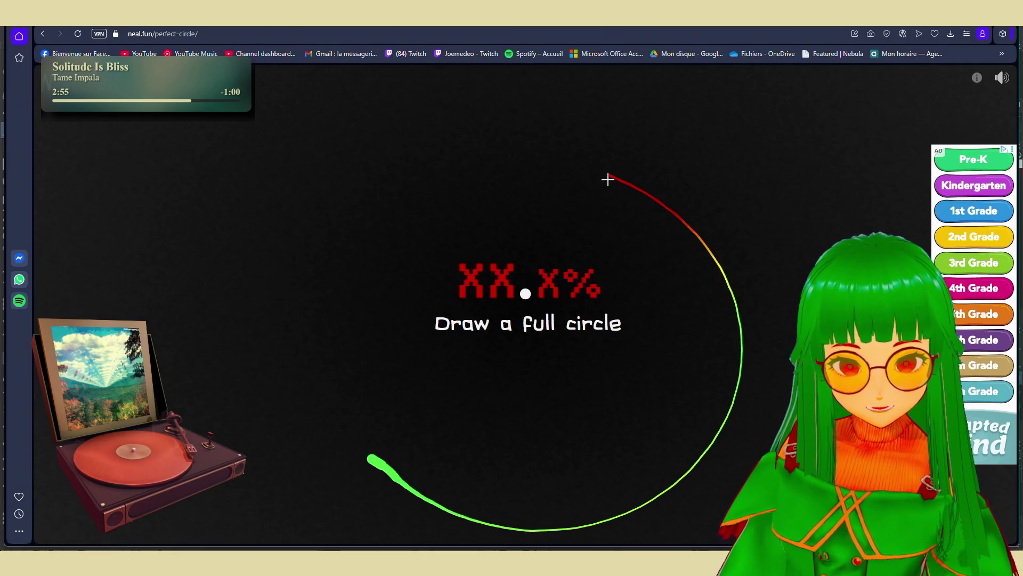
pyautogui.moveTo(543, 144); pyautogui.dragTo(506, 524)
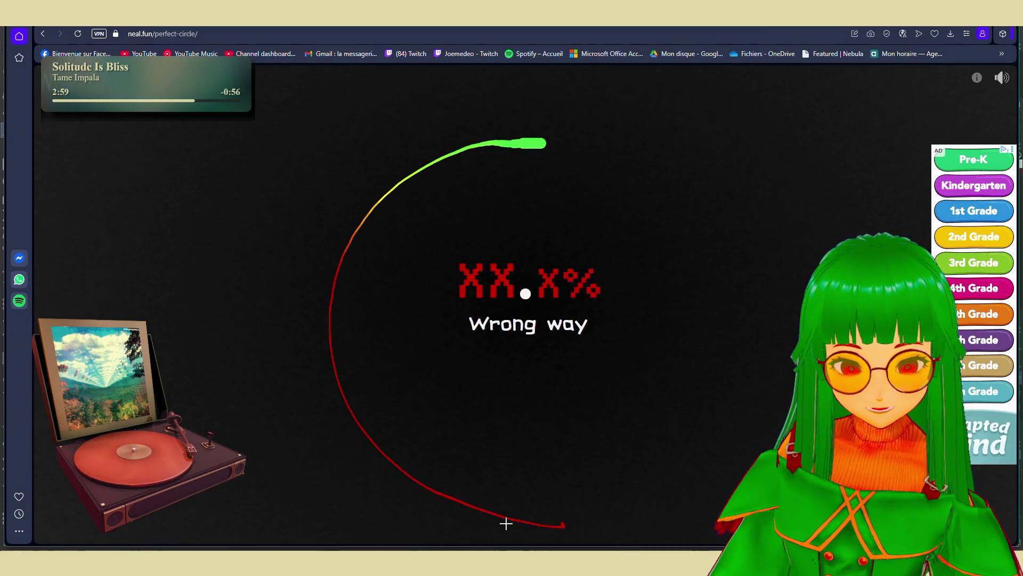
pyautogui.moveTo(550, 137); pyautogui.dragTo(395, 453)
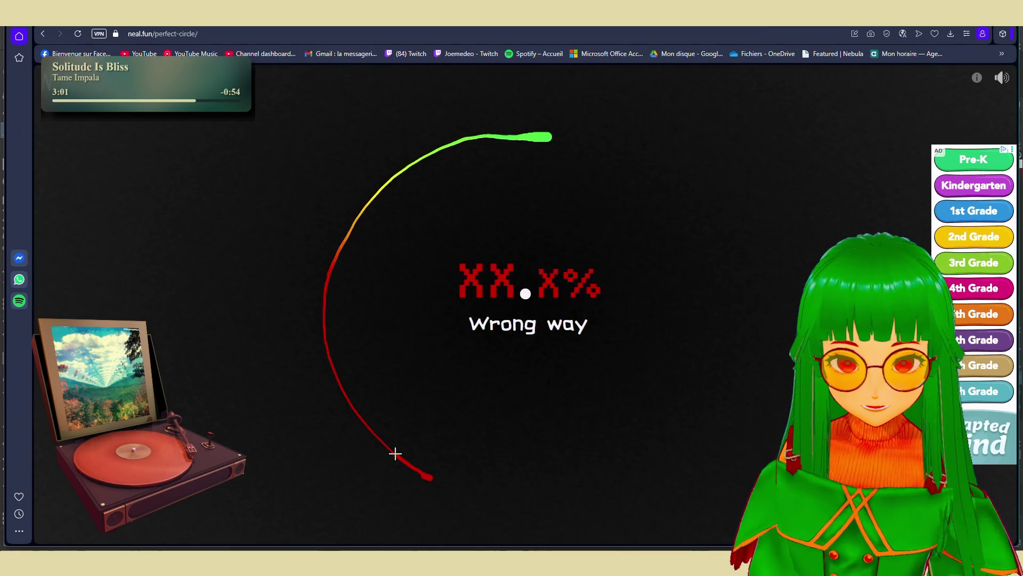
pyautogui.moveTo(560, 90); pyautogui.dragTo(339, 240)
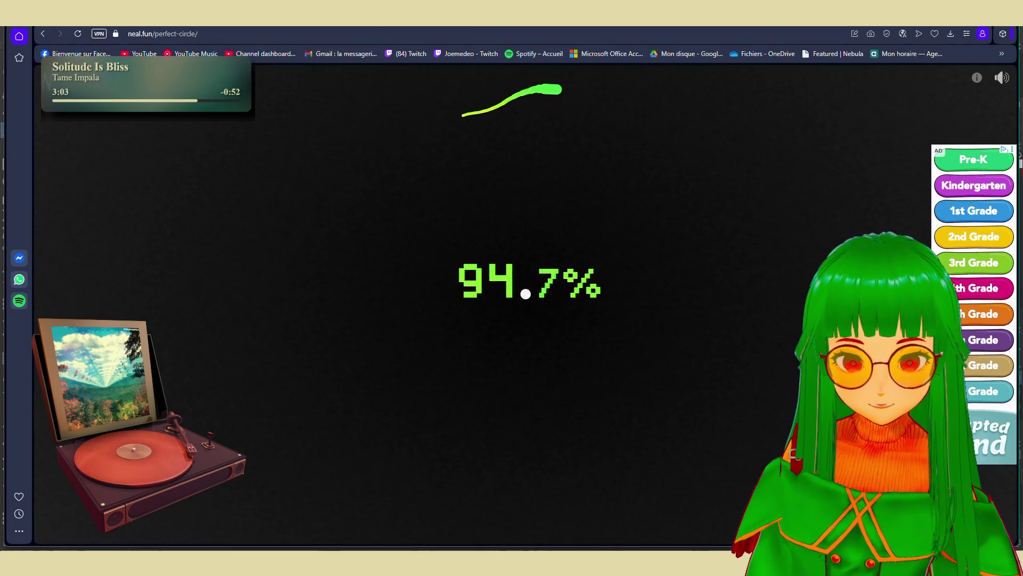
pyautogui.moveTo(461, 488); pyautogui.dragTo(479, 490)
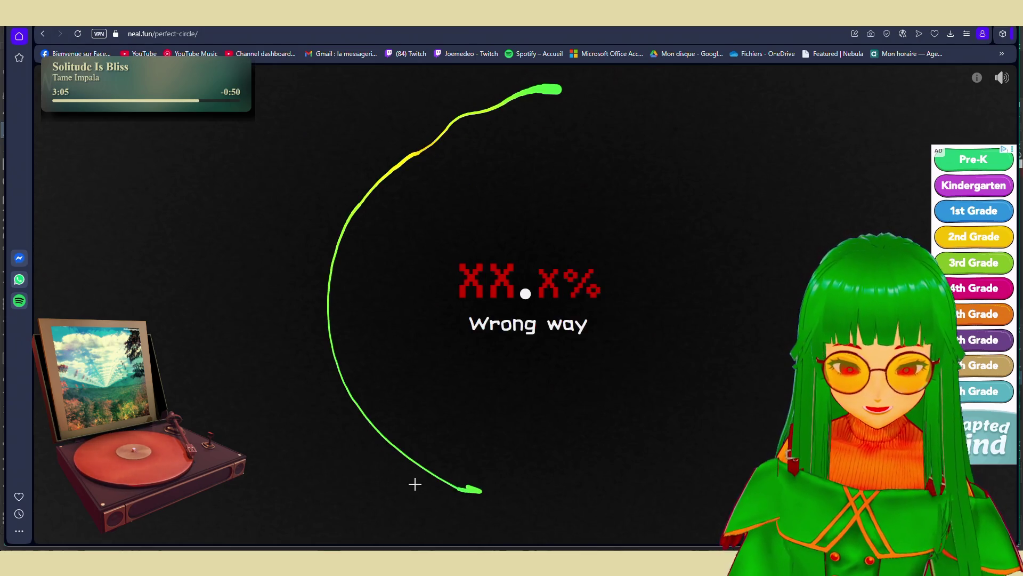
pyautogui.moveTo(592, 111); pyautogui.dragTo(373, 185)
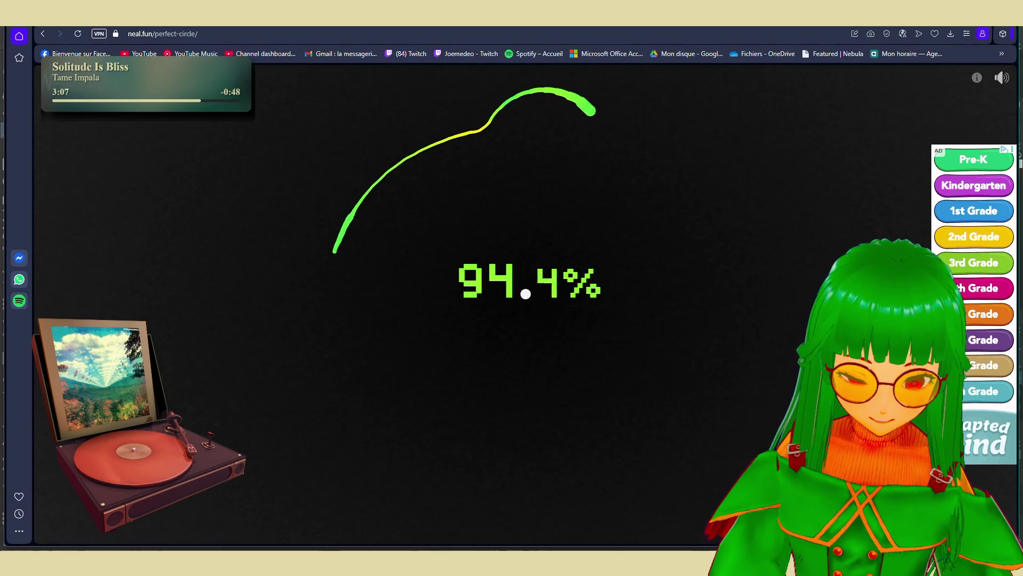
pyautogui.moveTo(525, 496)
pyautogui.mouseDown()
pyautogui.moveTo(612, 170)
pyautogui.moveTo(576, 150)
pyautogui.mouseUp()
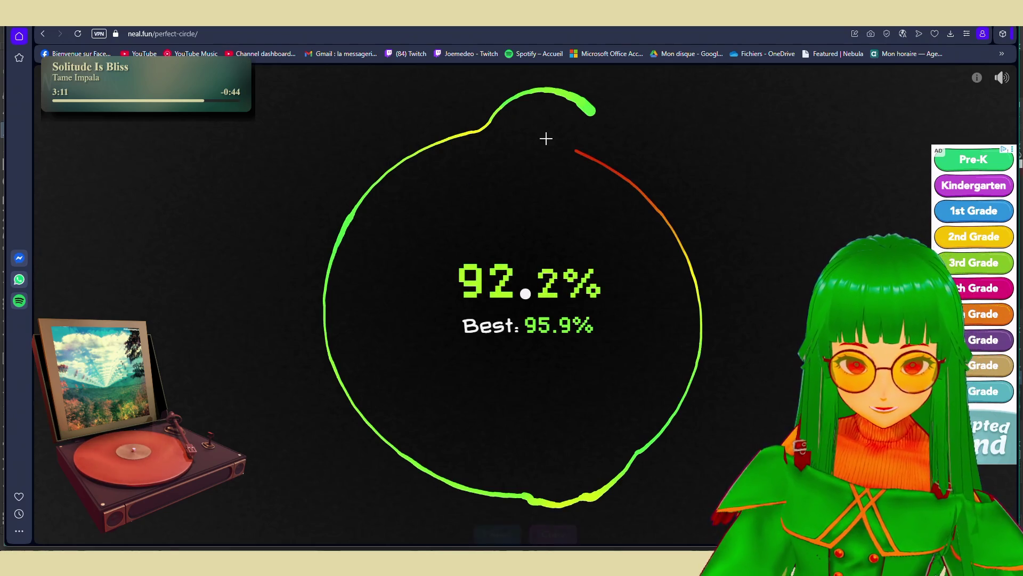
pyautogui.moveTo(488, 98); pyautogui.dragTo(350, 456)
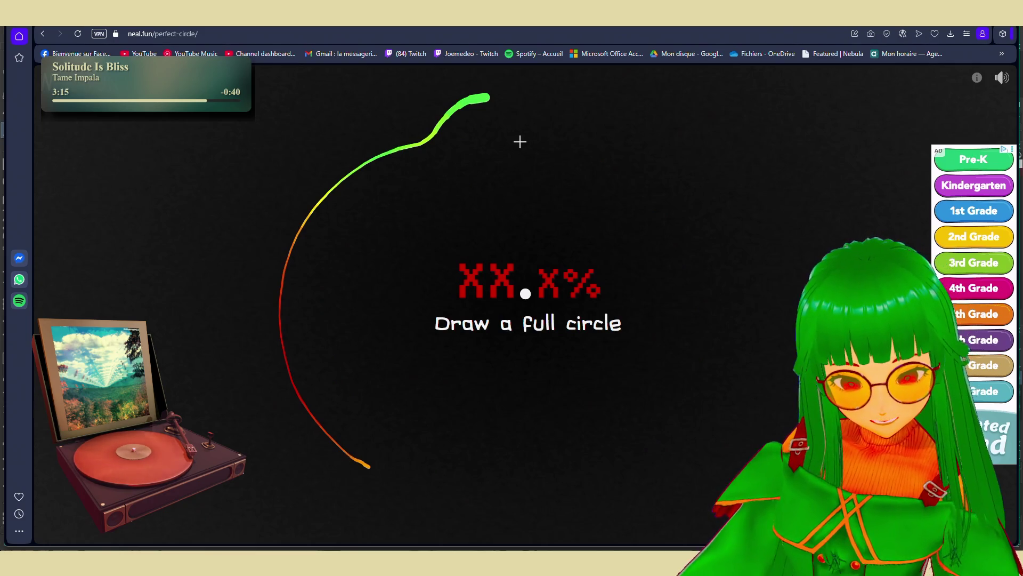
pyautogui.moveTo(505, 125)
pyautogui.mouseDown()
pyautogui.moveTo(377, 195)
pyautogui.moveTo(689, 377)
pyautogui.moveTo(484, 140)
pyautogui.mouseUp()
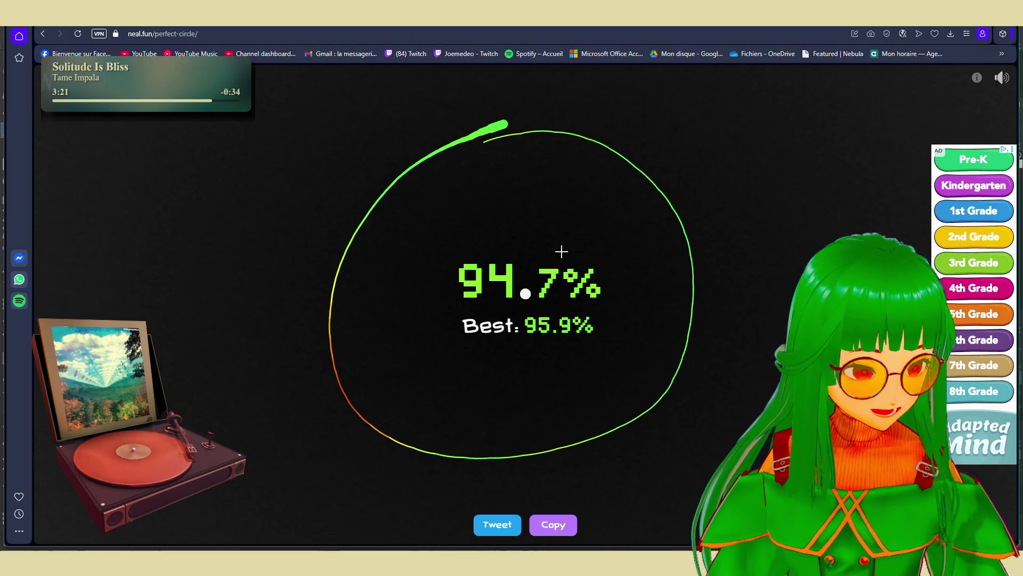
# Restart the circle from the top several times, finish an attempt and clear it
pyautogui.moveTo(528, 113)
pyautogui.mouseDown()
pyautogui.moveTo(464, 462)
pyautogui.moveTo(532, 145)
pyautogui.moveTo(530, 195)
pyautogui.moveTo(416, 373)
pyautogui.mouseUp()
pyautogui.moveTo(472, 172)
pyautogui.mouseDown()
pyautogui.moveTo(562, 165)
pyautogui.moveTo(441, 377)
pyautogui.mouseUp()
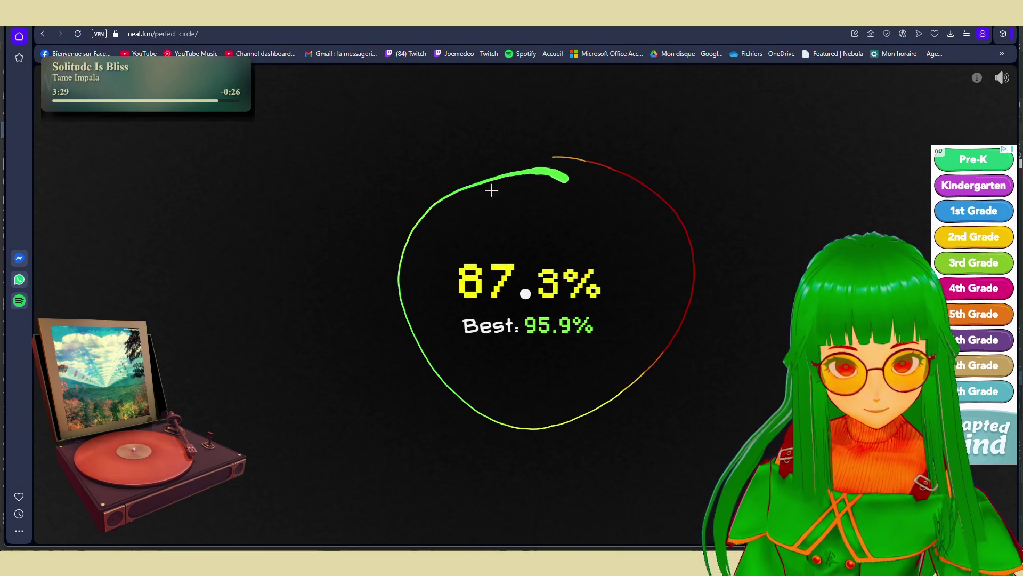
pyautogui.moveTo(568, 177); pyautogui.dragTo(417, 260)
pyautogui.moveTo(582, 171); pyautogui.dragTo(402, 260)
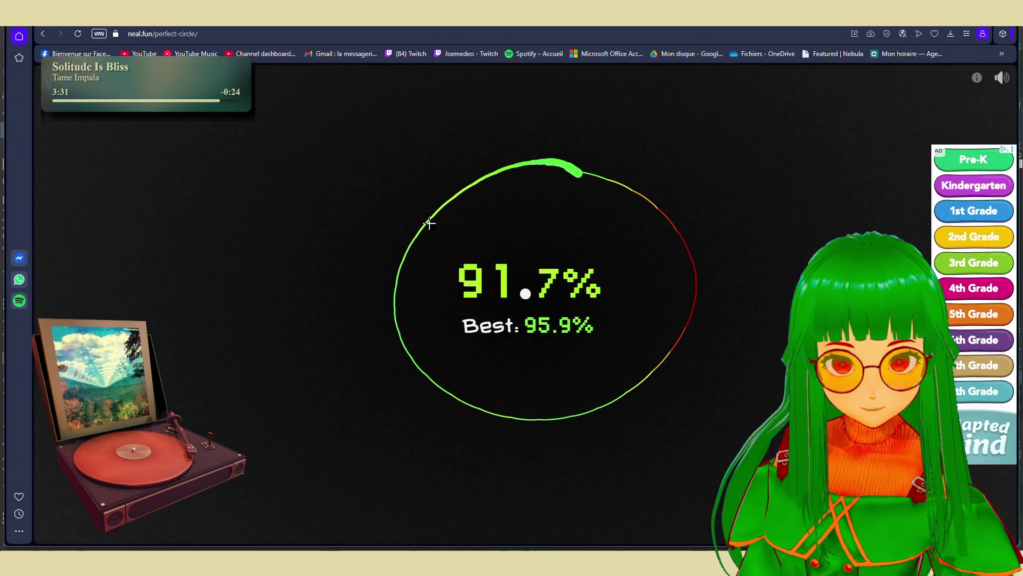
pyautogui.moveTo(540, 170)
pyautogui.mouseDown()
pyautogui.moveTo(568, 180)
pyautogui.moveTo(686, 343)
pyautogui.mouseUp()
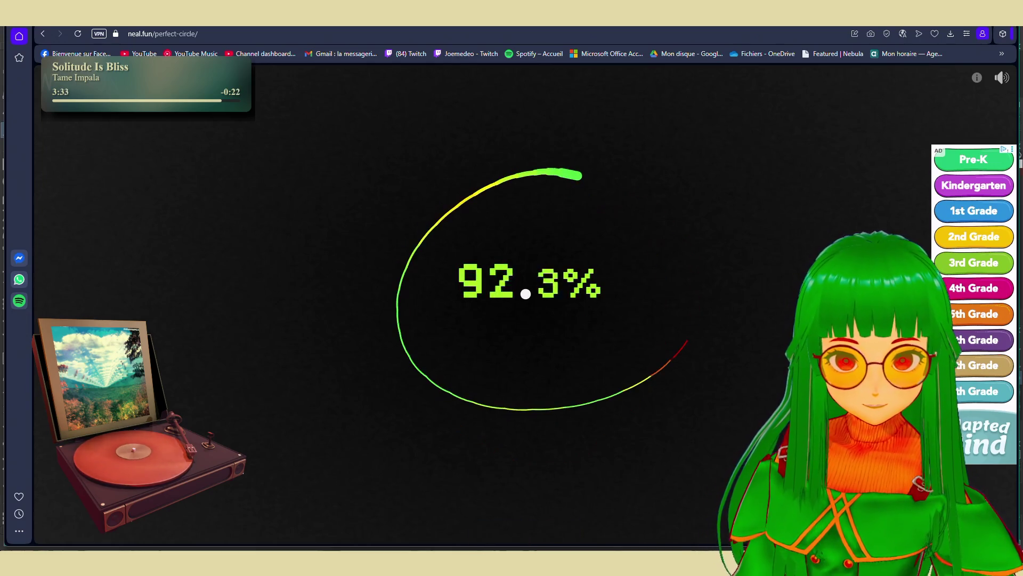
pyautogui.moveTo(611, 176); pyautogui.dragTo(643, 397)
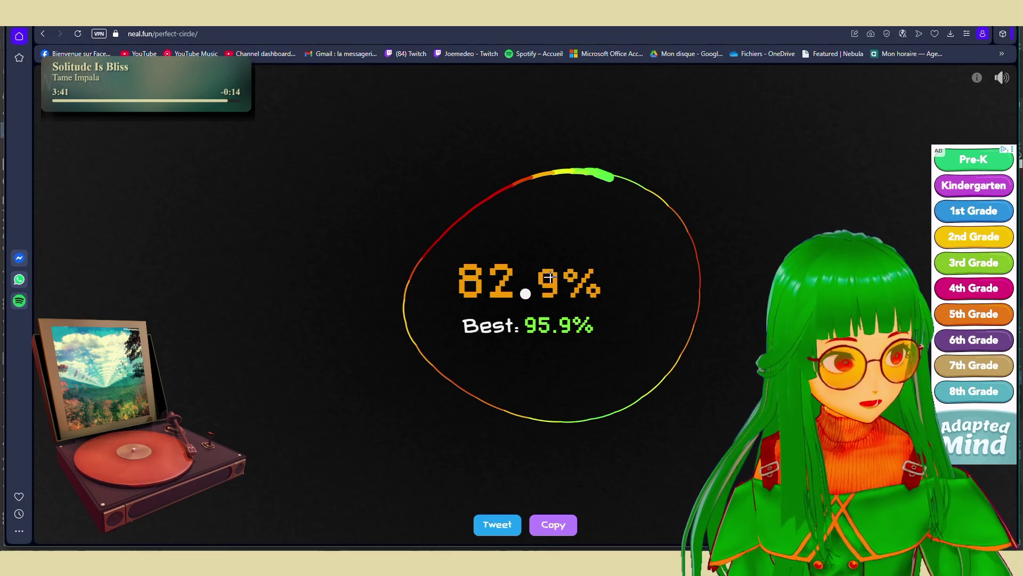
pyautogui.click(570, 176)
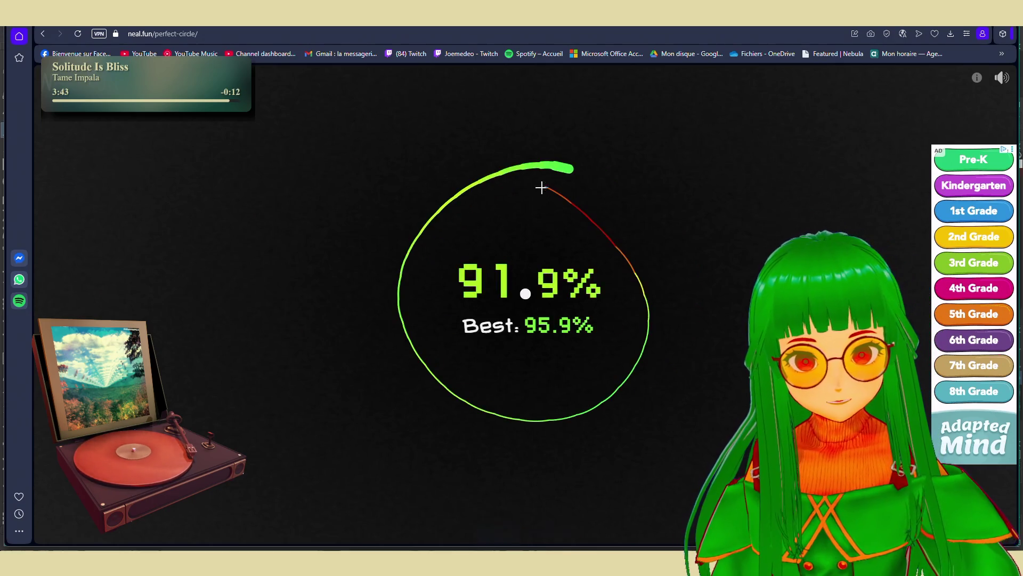
# Retry circles from the top until a full one scores 90.8%
pyautogui.moveTo(565, 165); pyautogui.dragTo(404, 312)
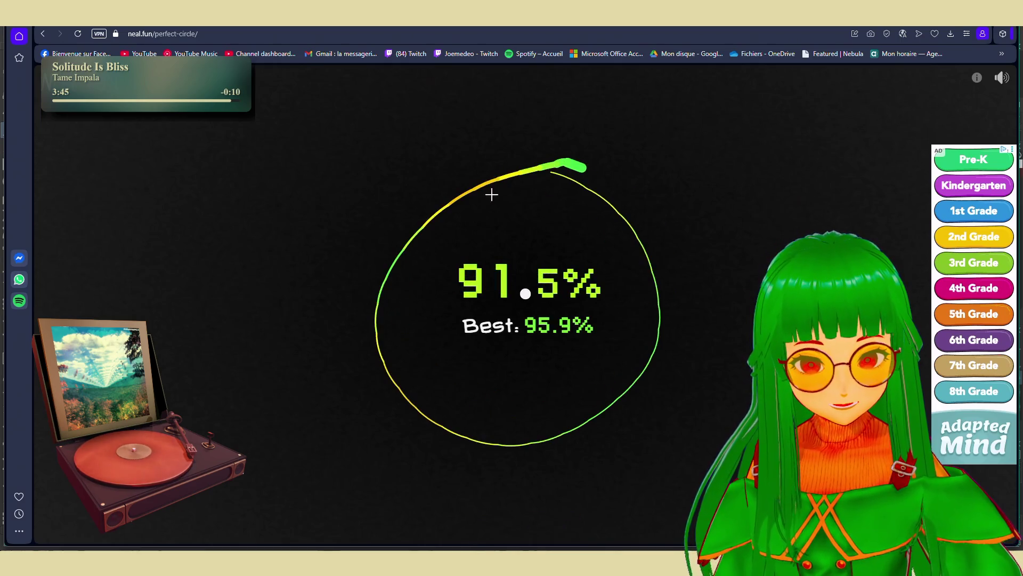
pyautogui.moveTo(564, 171); pyautogui.dragTo(418, 352)
pyautogui.moveTo(558, 171); pyautogui.dragTo(480, 439)
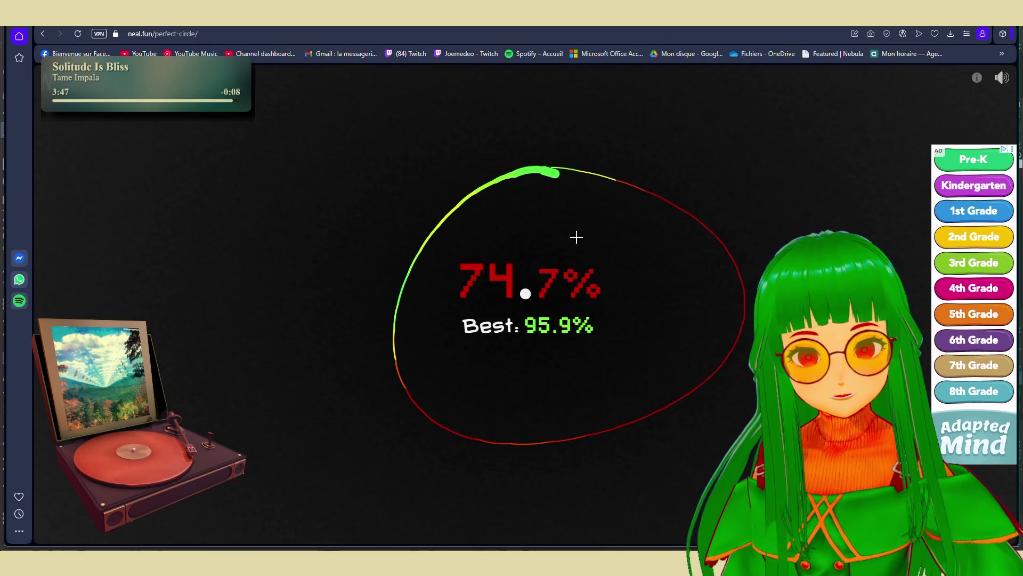
pyautogui.moveTo(588, 194); pyautogui.dragTo(463, 436)
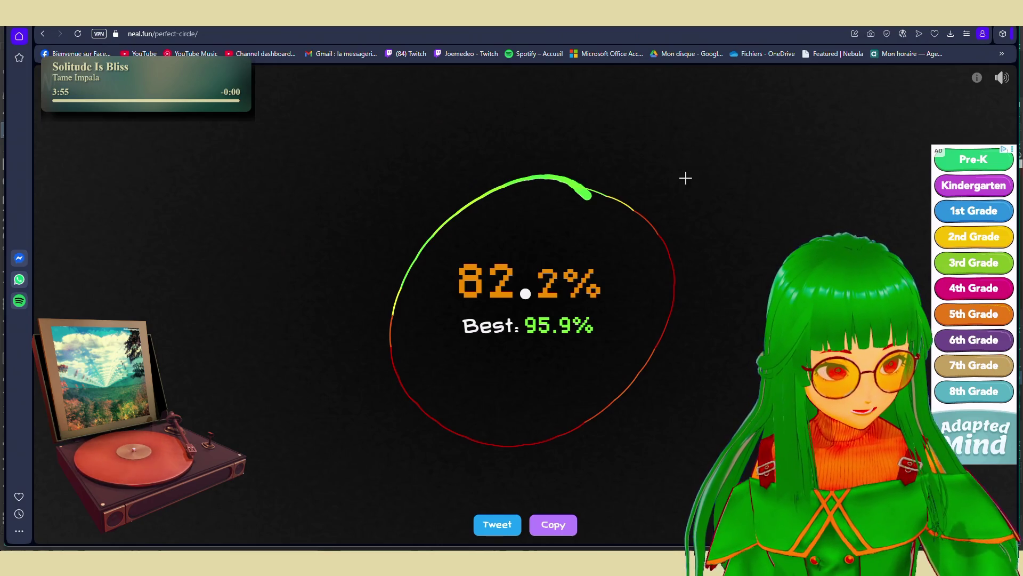
pyautogui.moveTo(480, 142)
pyautogui.mouseDown()
pyautogui.moveTo(562, 147)
pyautogui.moveTo(690, 356)
pyautogui.mouseUp()
# Make a burst of restarted circle strokes from the top scoring 85.7% and 81.1%
pyautogui.moveTo(595, 132)
pyautogui.mouseDown()
pyautogui.moveTo(512, 444)
pyautogui.moveTo(606, 161)
pyautogui.moveTo(625, 418)
pyautogui.mouseUp()
pyautogui.moveTo(600, 169); pyautogui.dragTo(586, 445)
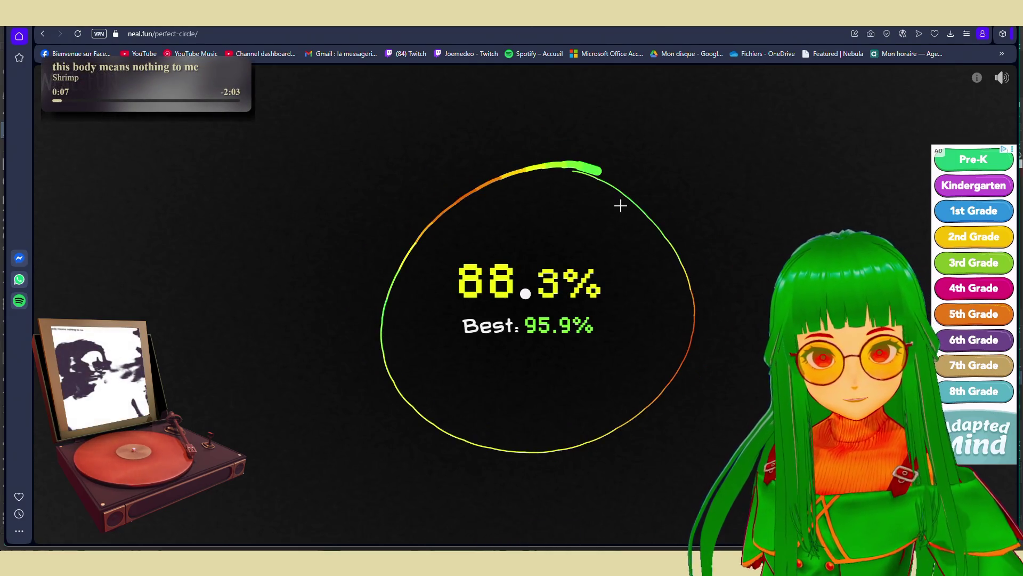
pyautogui.moveTo(610, 185); pyautogui.dragTo(534, 428)
pyautogui.moveTo(588, 190); pyautogui.dragTo(585, 394)
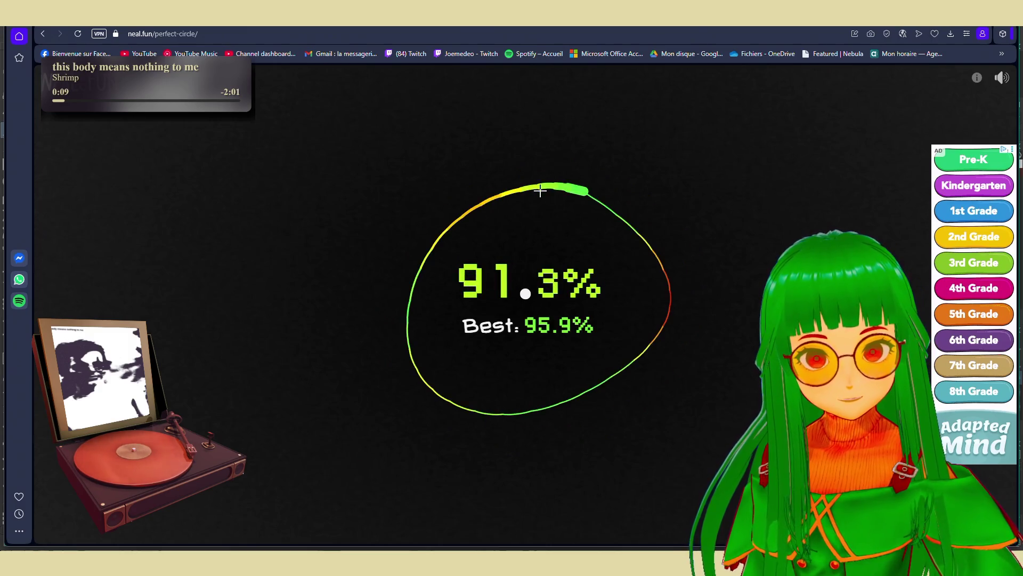
pyautogui.moveTo(548, 175); pyautogui.dragTo(420, 269)
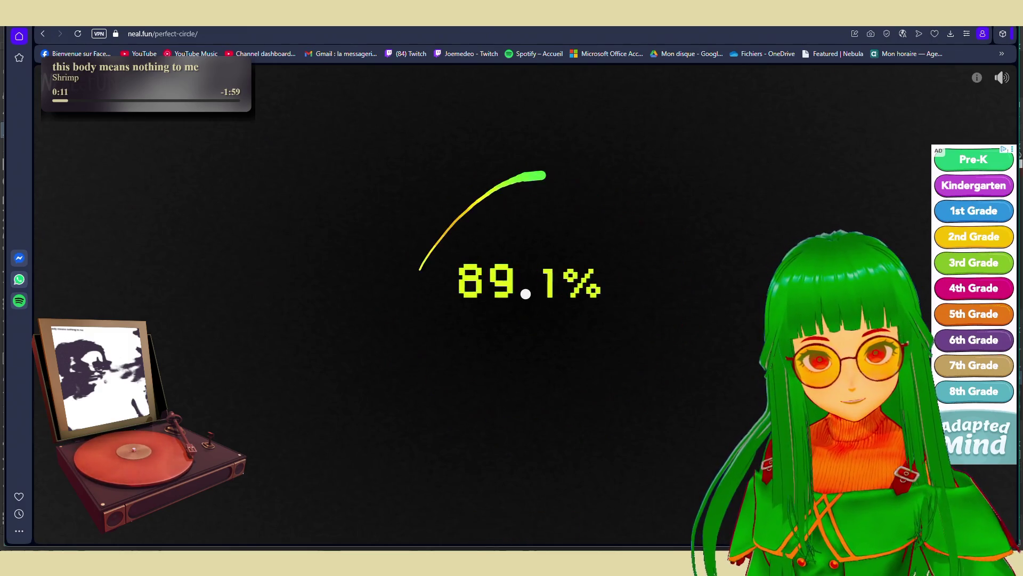
pyautogui.moveTo(536, 170); pyautogui.dragTo(396, 322)
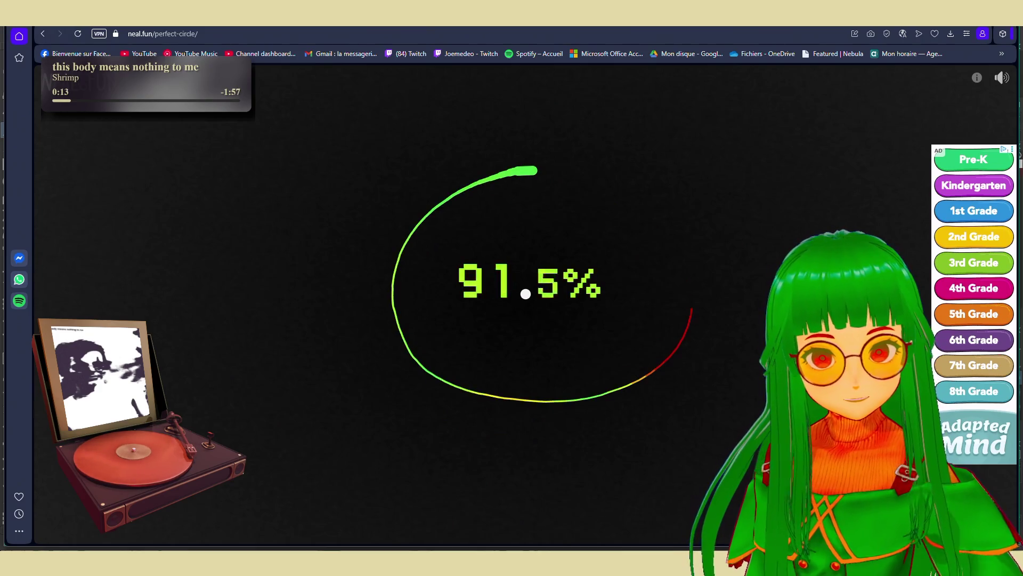
pyautogui.moveTo(540, 172); pyautogui.dragTo(413, 252)
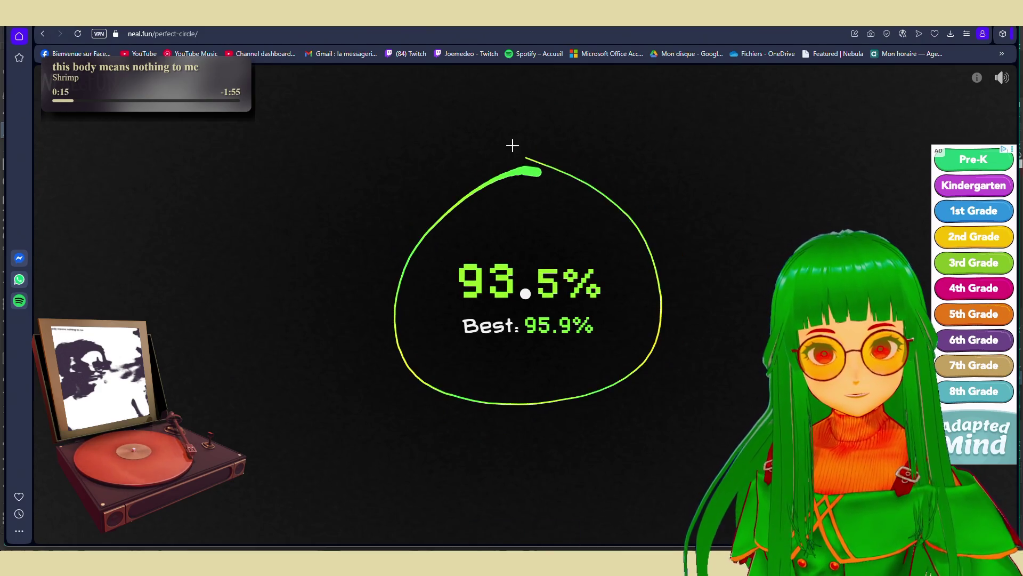
pyautogui.moveTo(540, 168); pyautogui.dragTo(449, 380)
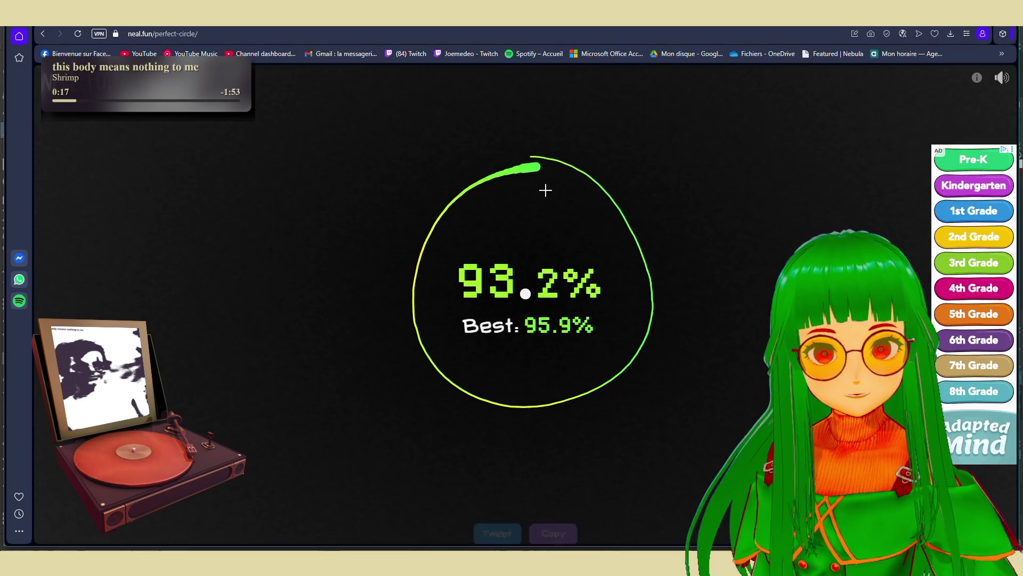
pyautogui.moveTo(540, 172); pyautogui.dragTo(404, 283)
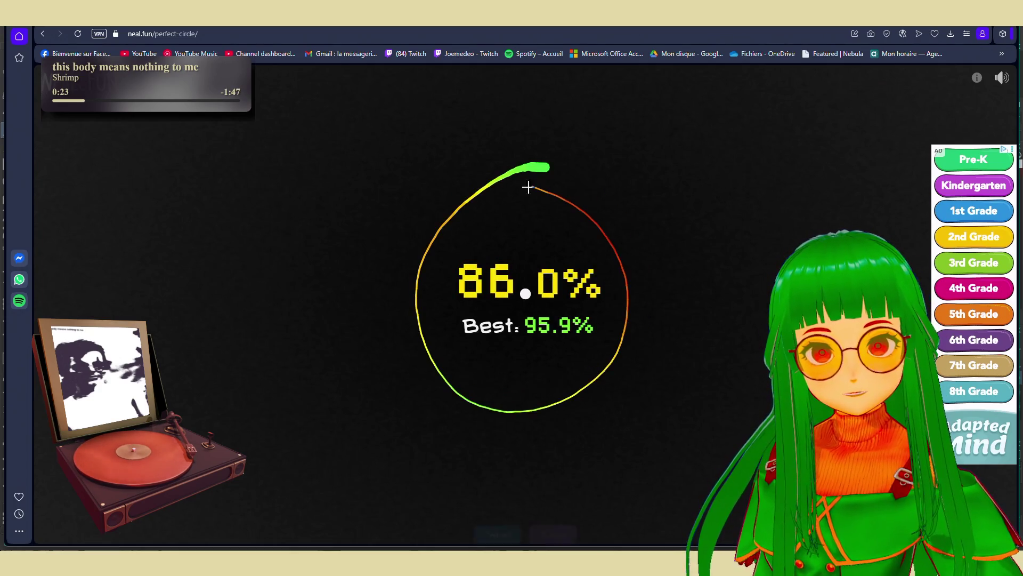
# Draw the 91.4% circle, dismiss a stray context menu and clear the board for a new try
pyautogui.moveTo(528, 174); pyautogui.dragTo(449, 210)
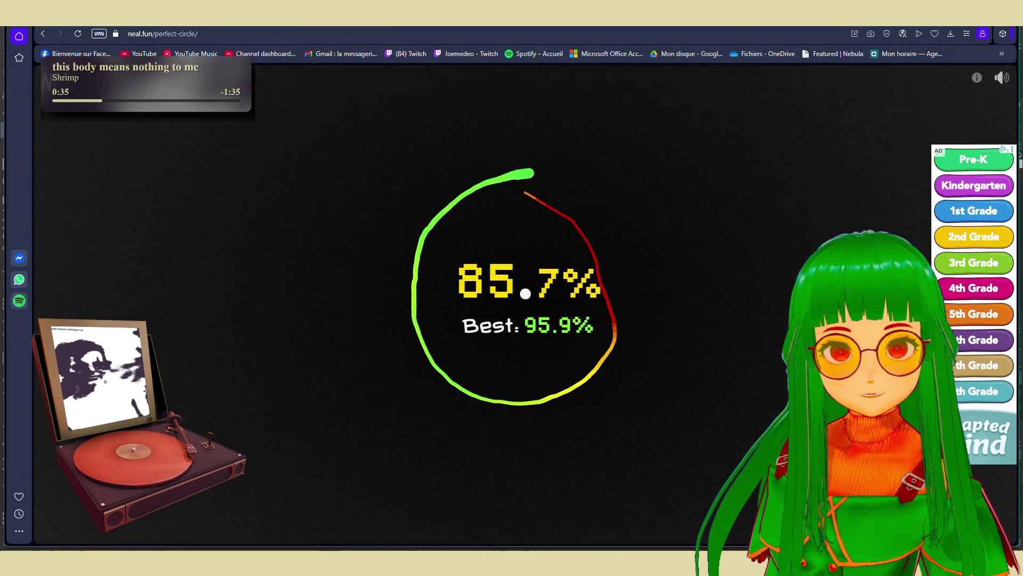
pyautogui.moveTo(538, 175); pyautogui.dragTo(409, 235)
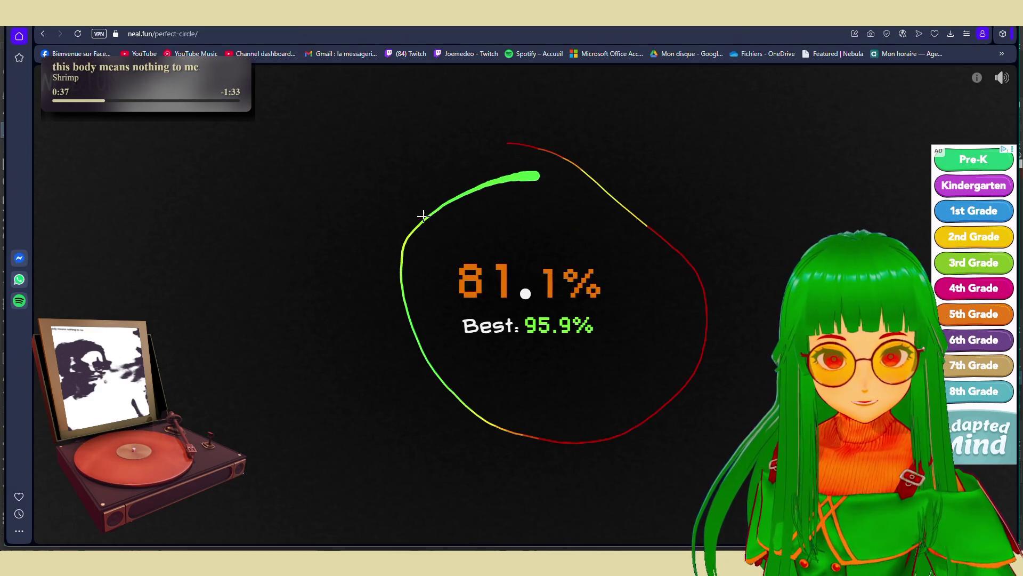
pyautogui.moveTo(524, 223)
pyautogui.mouseDown()
pyautogui.moveTo(550, 204)
pyautogui.moveTo(543, 186)
pyautogui.mouseUp()
pyautogui.rightClick(409, 64)
pyautogui.click(549, 222)
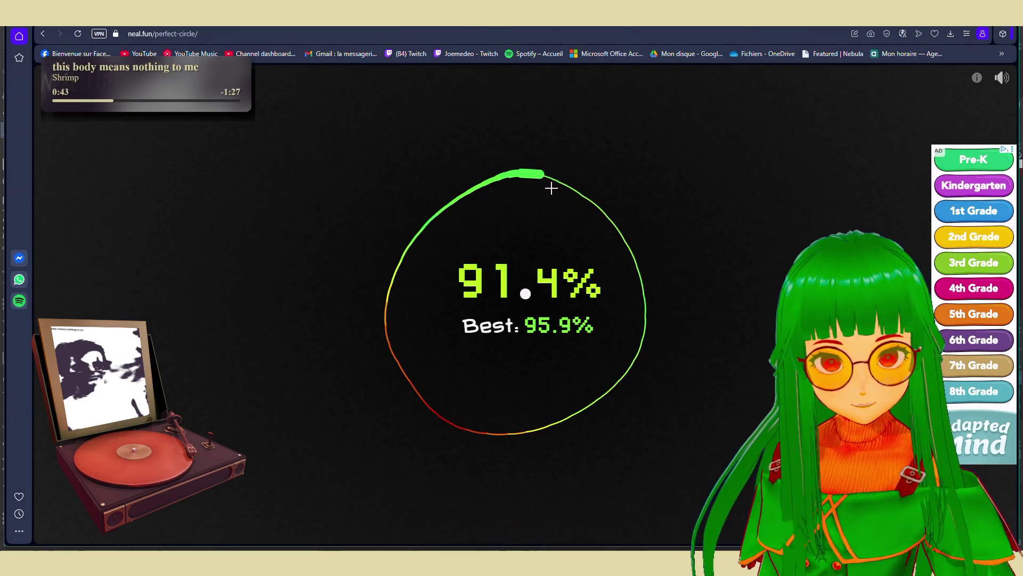
pyautogui.click(547, 176)
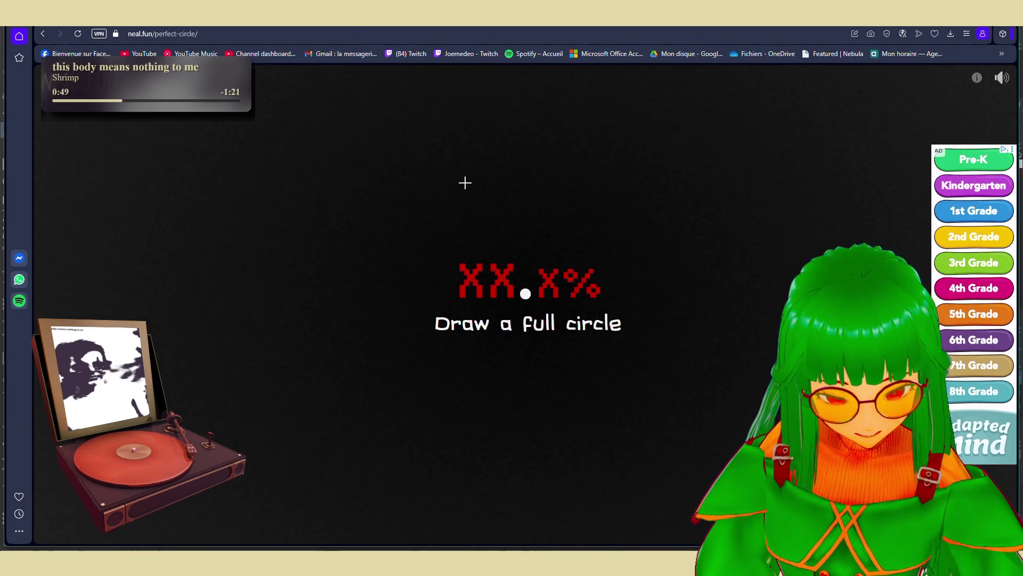
# Draw repeated circles around the centre dot, aiming for a rounder, higher-scoring attempt
pyautogui.moveTo(539, 190); pyautogui.dragTo(642, 287)
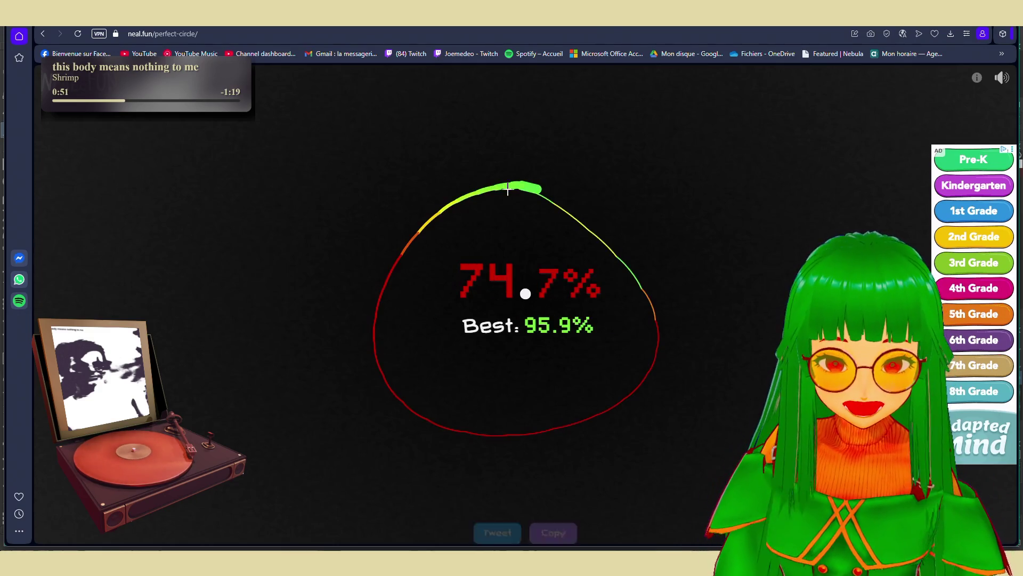
pyautogui.moveTo(560, 180); pyautogui.dragTo(537, 171)
pyautogui.moveTo(429, 241)
pyautogui.mouseDown()
pyautogui.moveTo(564, 176)
pyautogui.moveTo(463, 206)
pyautogui.mouseUp()
pyautogui.moveTo(553, 176); pyautogui.dragTo(449, 205)
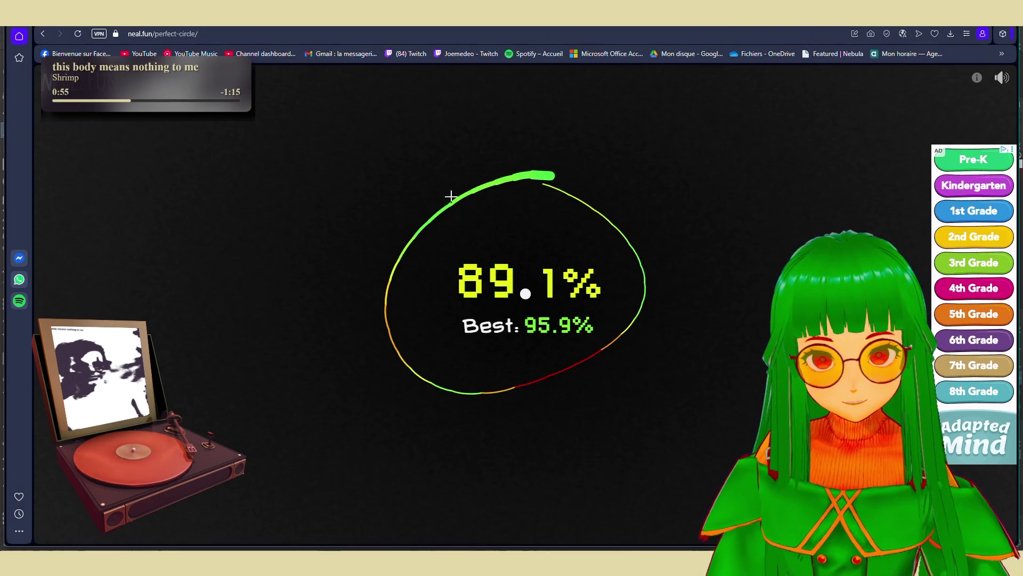
pyautogui.moveTo(560, 191); pyautogui.dragTo(389, 350)
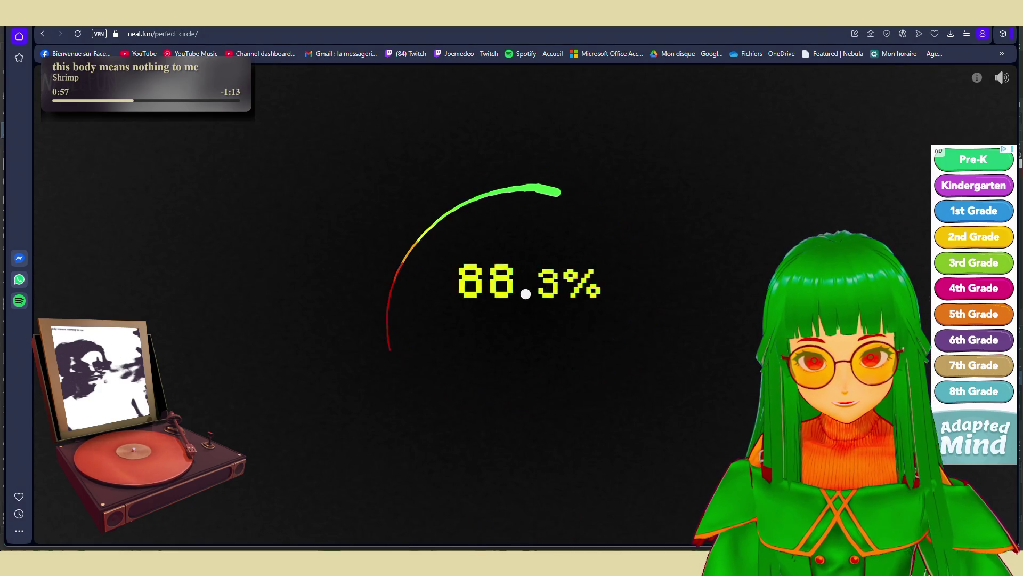
pyautogui.moveTo(558, 191); pyautogui.dragTo(397, 272)
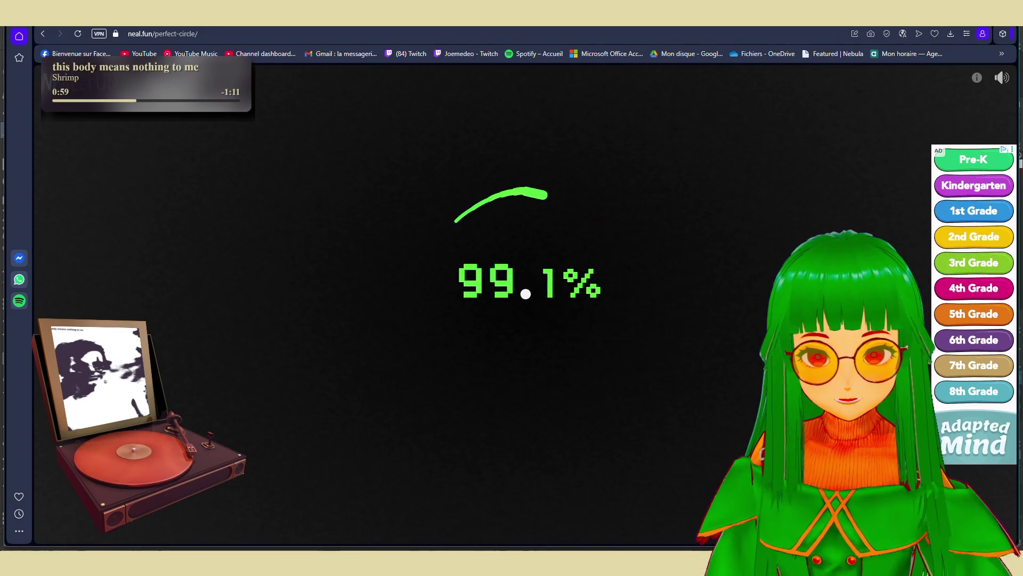
# Land the 97.0% new-best circle, screenshot the score, and switch back to Krita
pyautogui.moveTo(546, 196); pyautogui.dragTo(592, 373)
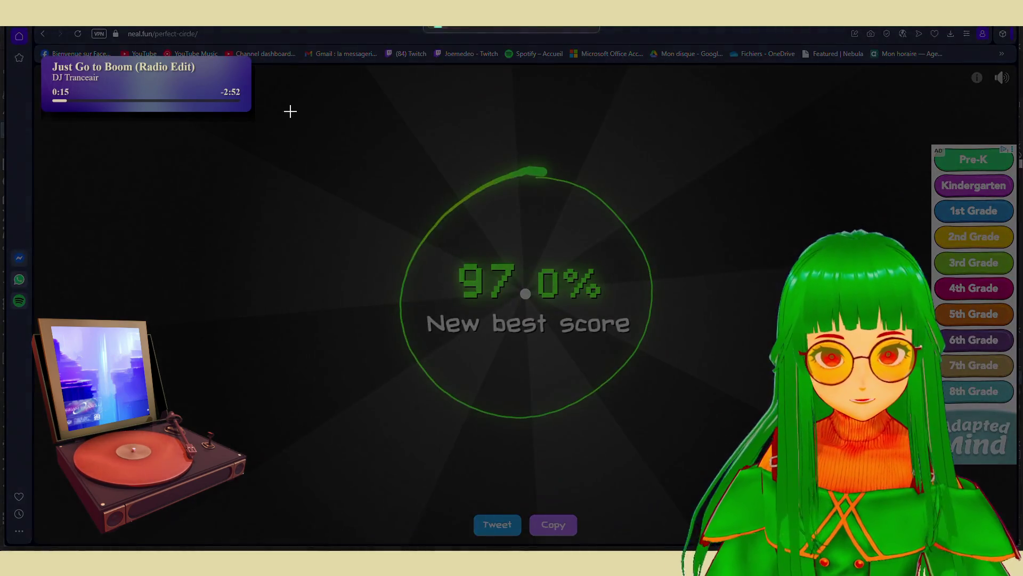
pyautogui.moveTo(291, 112); pyautogui.dragTo(795, 498)
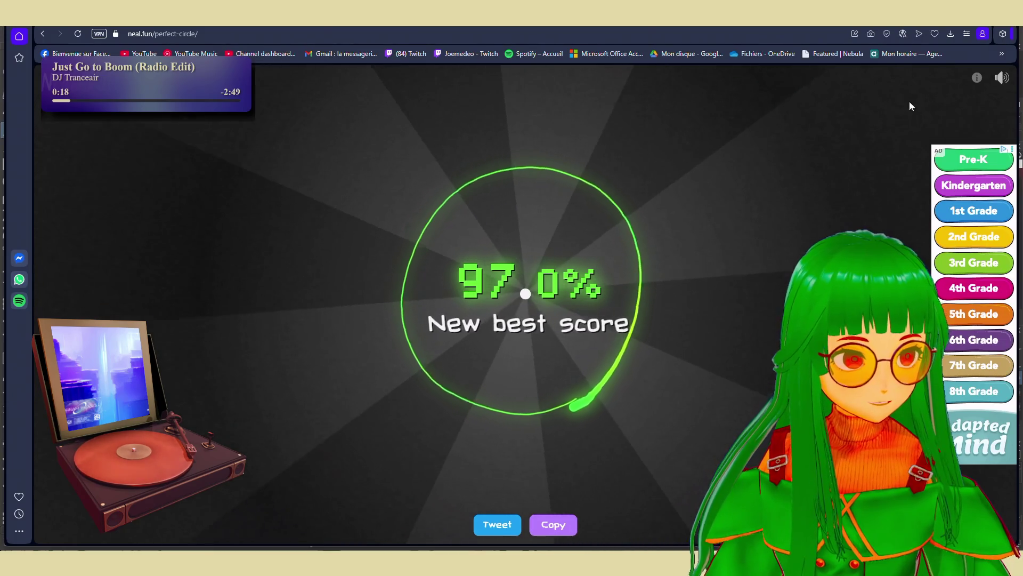
pyautogui.hotkey('alt', 'Tab')
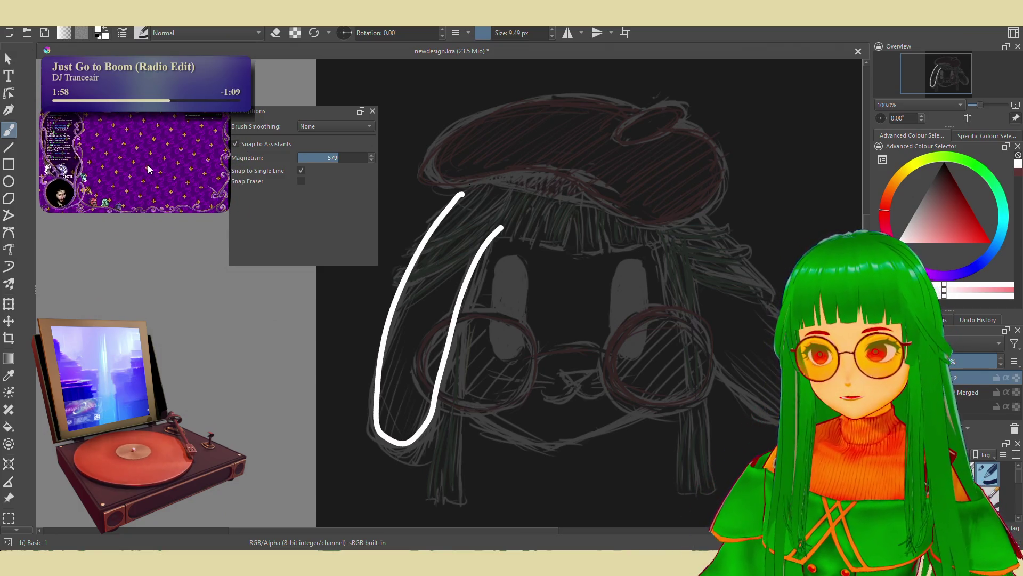
# Delete the 'THEY SLAY AT DS3' caption in the other window and hide Krita's Tool Options panel
pyautogui.moveTo(294, 112); pyautogui.dragTo(302, 118)
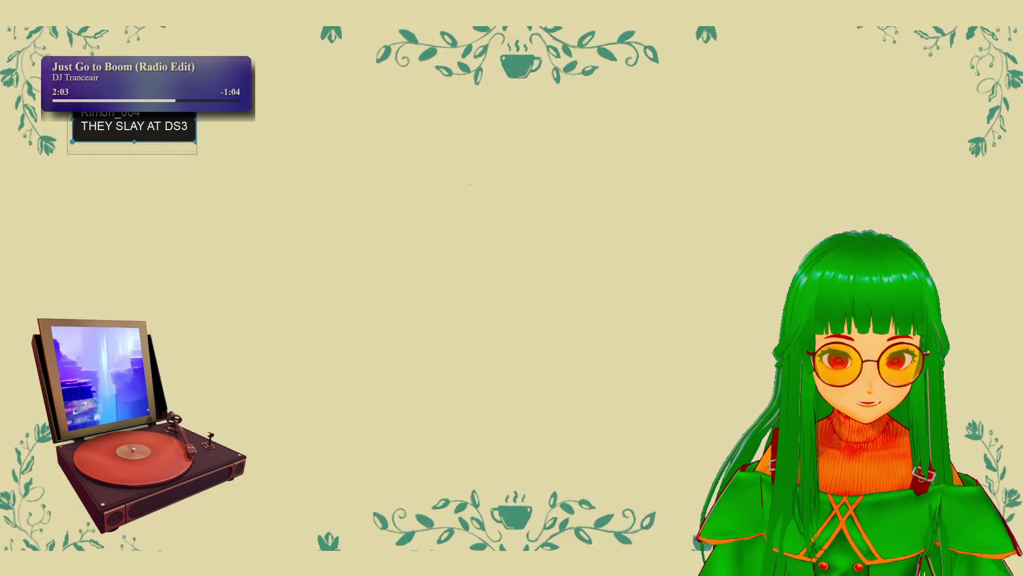
pyautogui.click(586, 497)
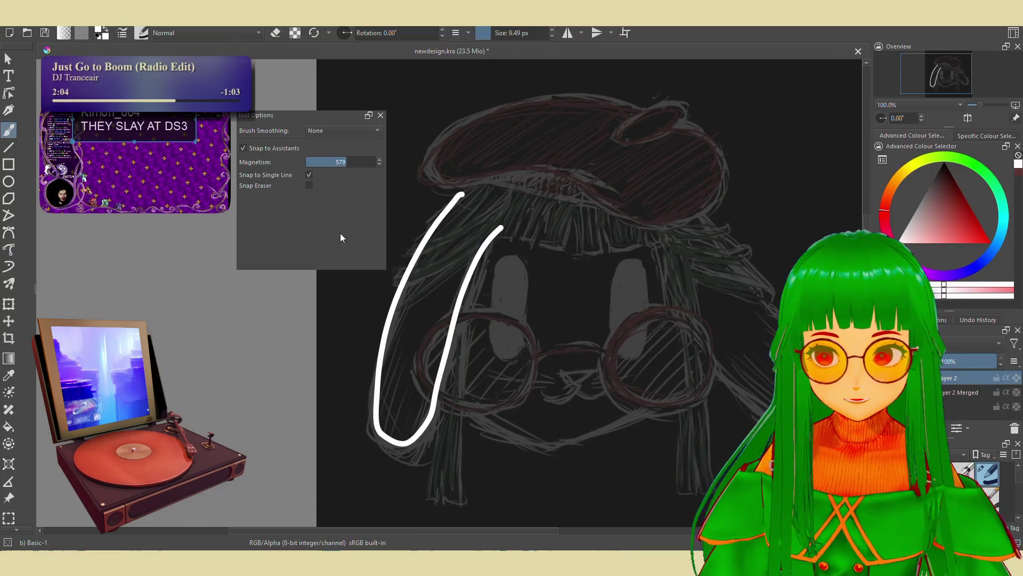
pyautogui.click(160, 130)
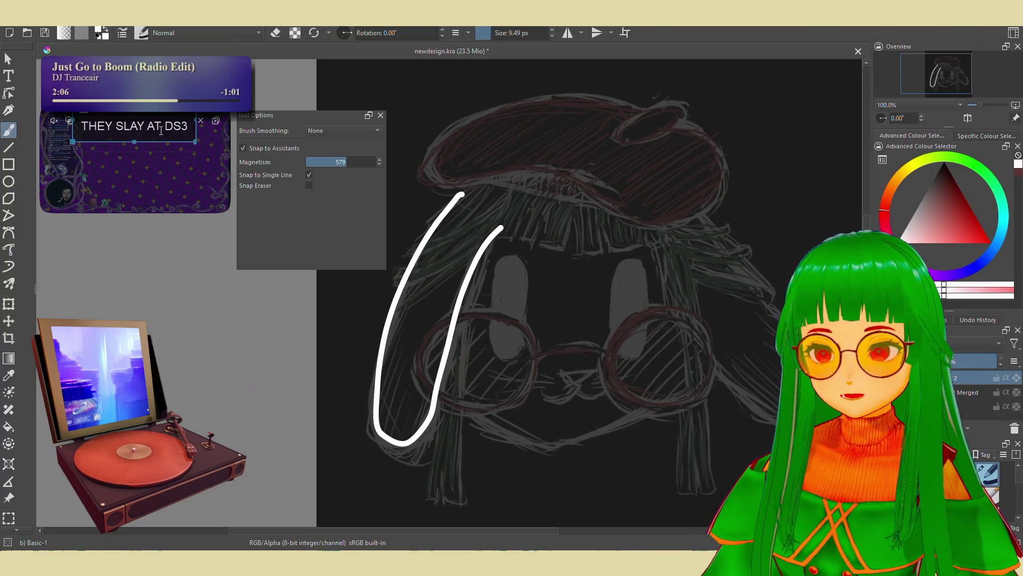
pyautogui.tripleClick(160, 130)
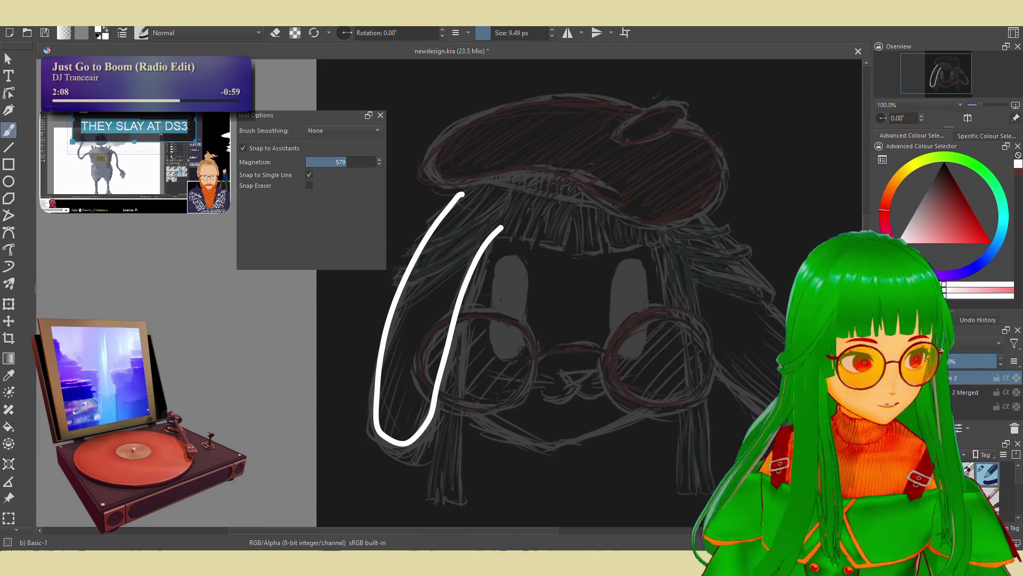
pyautogui.press('BackSpace')
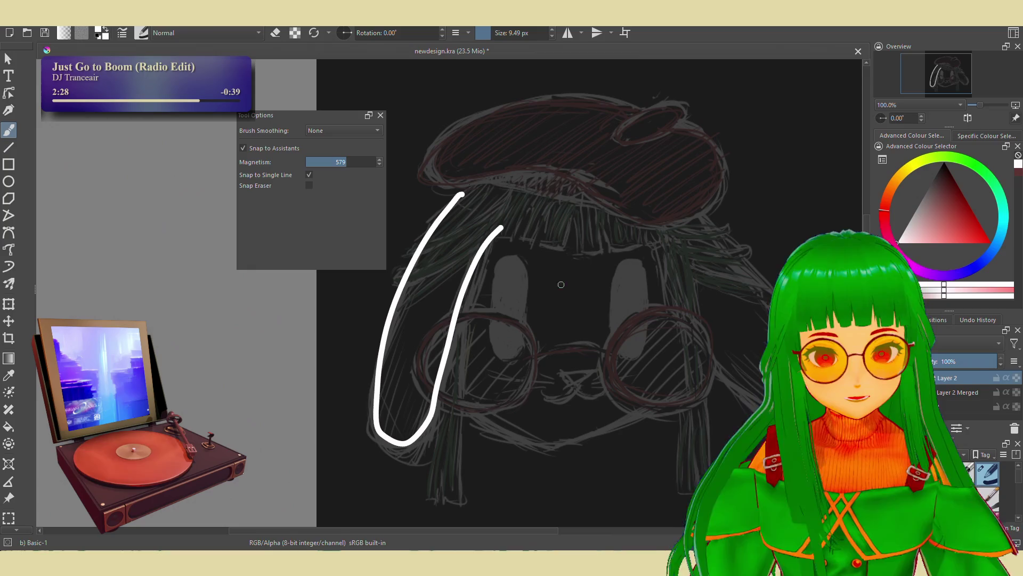
pyautogui.press('\\')
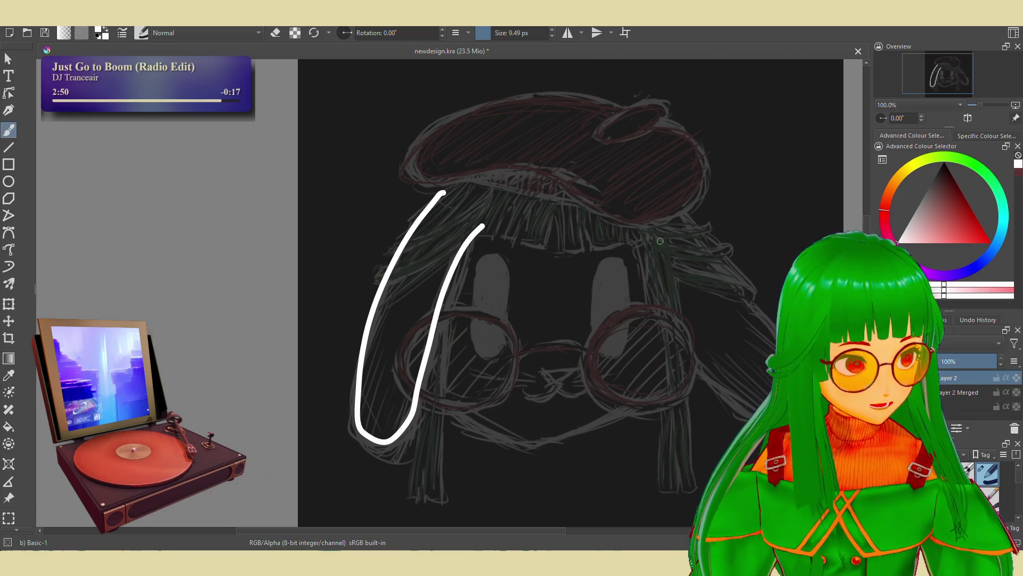
# Draw a top hook joining the outer and inner left-strand lines, undoing attempts until it connects
pyautogui.moveTo(660, 240); pyautogui.dragTo(637, 238)
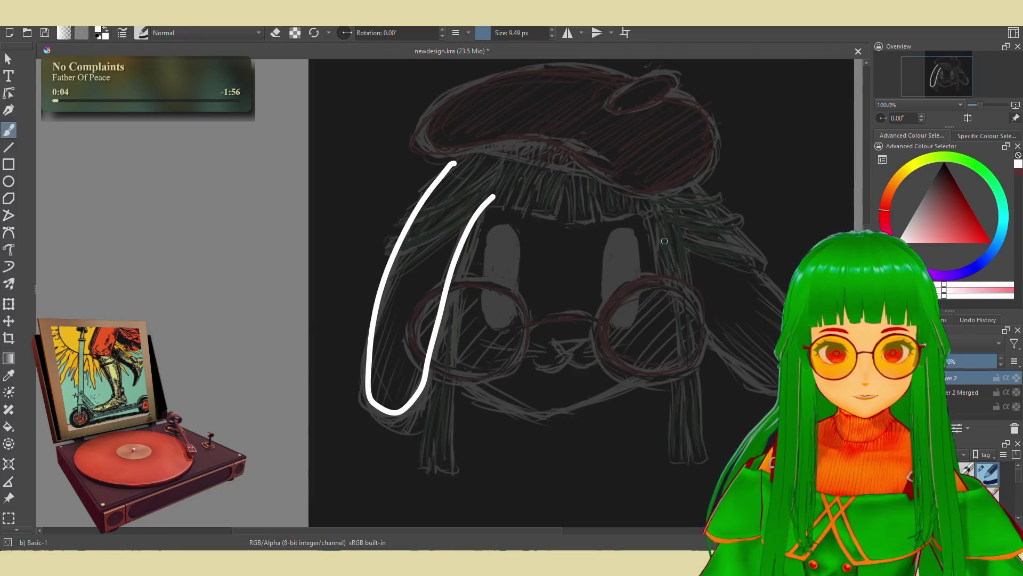
pyautogui.moveTo(696, 302); pyautogui.dragTo(662, 173)
pyautogui.hotkey('ctrl', 'z')
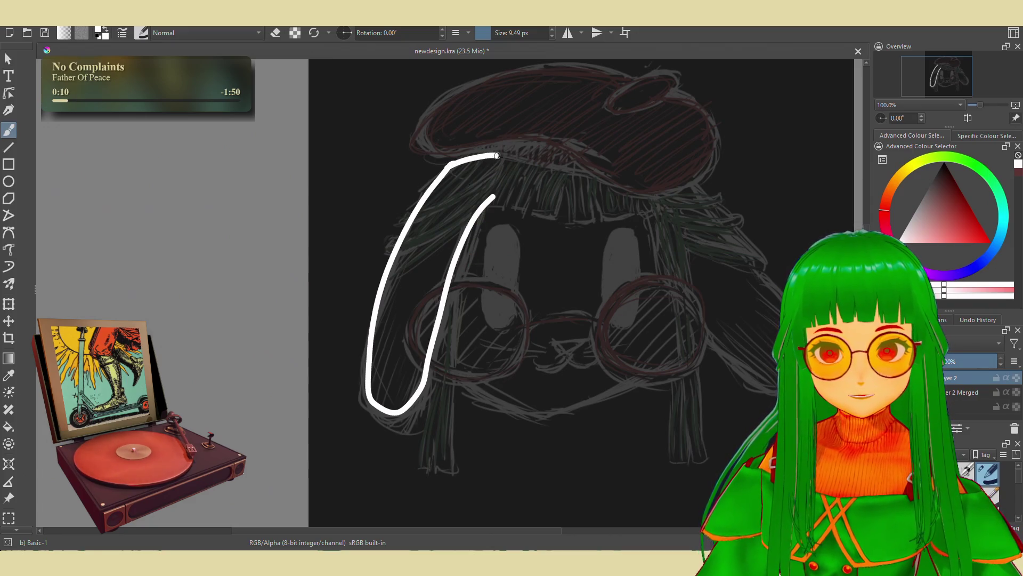
pyautogui.hotkey('ctrl', 'z')
pyautogui.moveTo(451, 160); pyautogui.dragTo(477, 213)
pyautogui.hotkey('ctrl', 'z')
pyautogui.moveTo(449, 158); pyautogui.dragTo(478, 211)
pyautogui.hotkey('ctrl', 'z')
pyautogui.moveTo(449, 163); pyautogui.dragTo(480, 211)
pyautogui.hotkey('ctrl', 'z')
pyautogui.moveTo(450, 164); pyautogui.dragTo(502, 161)
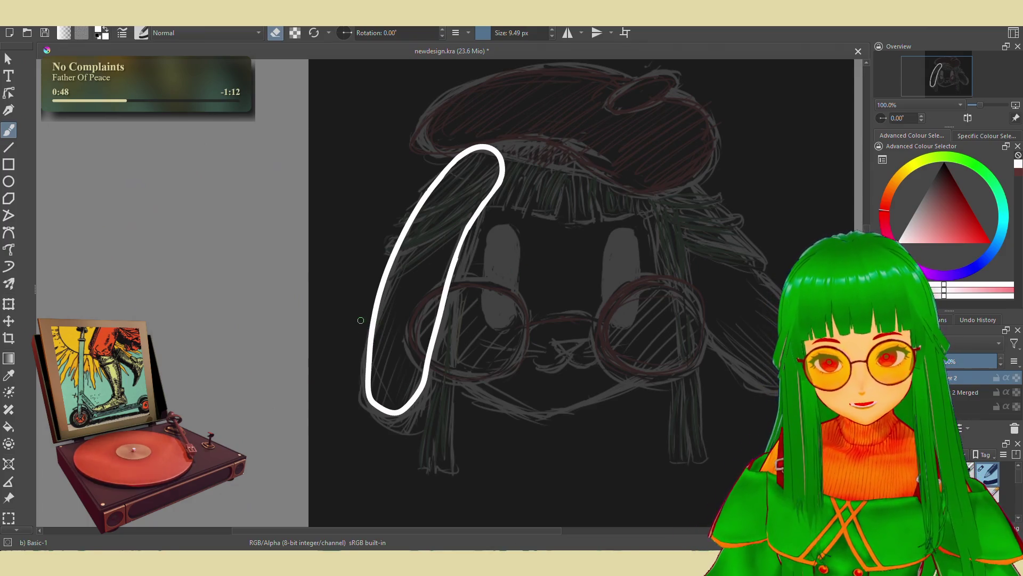
# Back in paint mode, try thickening the strand outline's left edge, undoing strokes that miss
pyautogui.press('e')
pyautogui.moveTo(369, 335); pyautogui.dragTo(361, 373)
pyautogui.hotkey('ctrl', 'z')
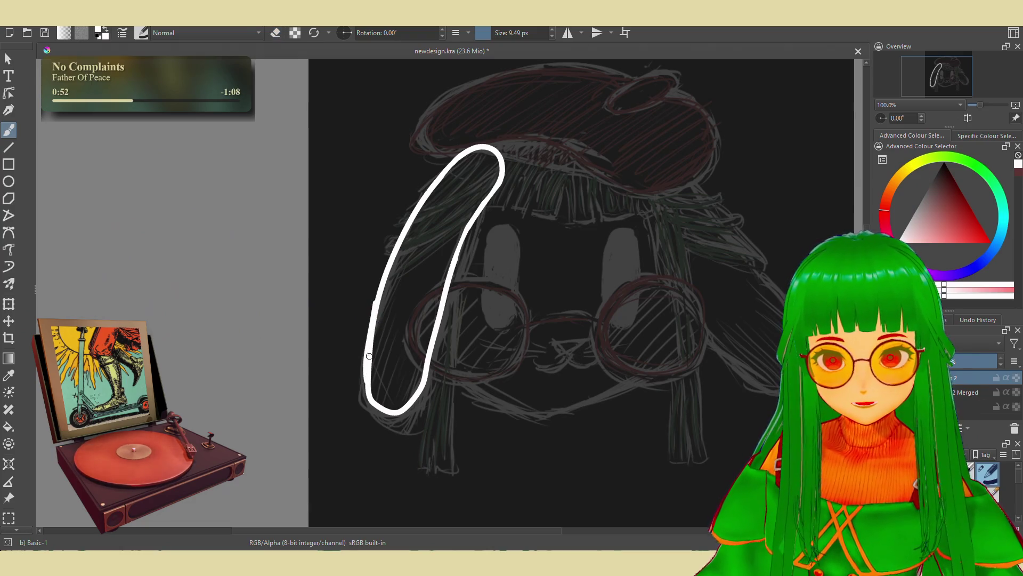
pyautogui.moveTo(383, 286); pyautogui.dragTo(366, 345)
pyautogui.hotkey('ctrl', 'z')
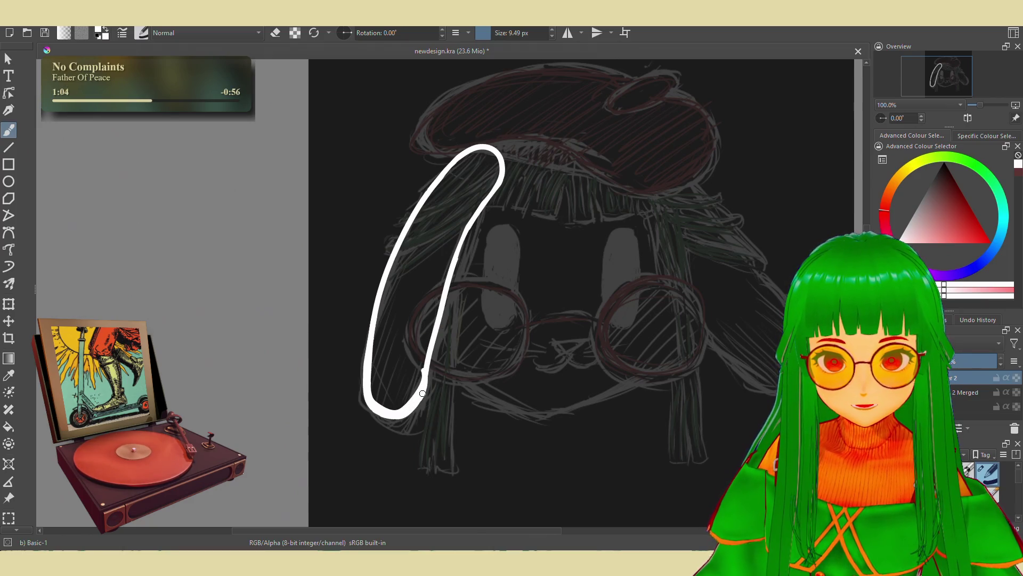
# Thicken and retrace the strand's inner right edge from the lower curve up to the top
pyautogui.moveTo(430, 342)
pyautogui.mouseDown()
pyautogui.moveTo(424, 372)
pyautogui.moveTo(452, 270)
pyautogui.moveTo(497, 184)
pyautogui.mouseUp()
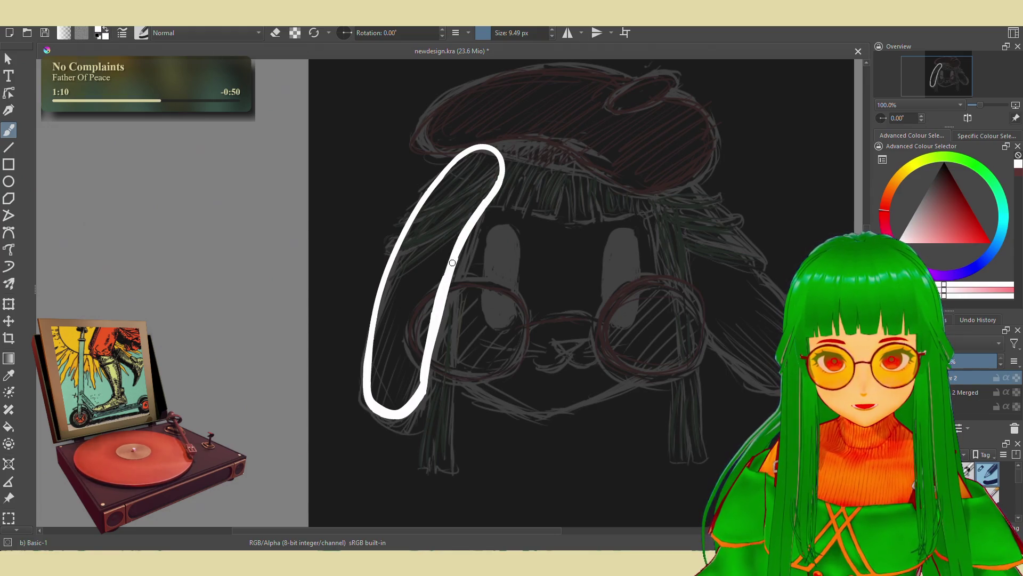
pyautogui.moveTo(460, 242); pyautogui.dragTo(433, 317)
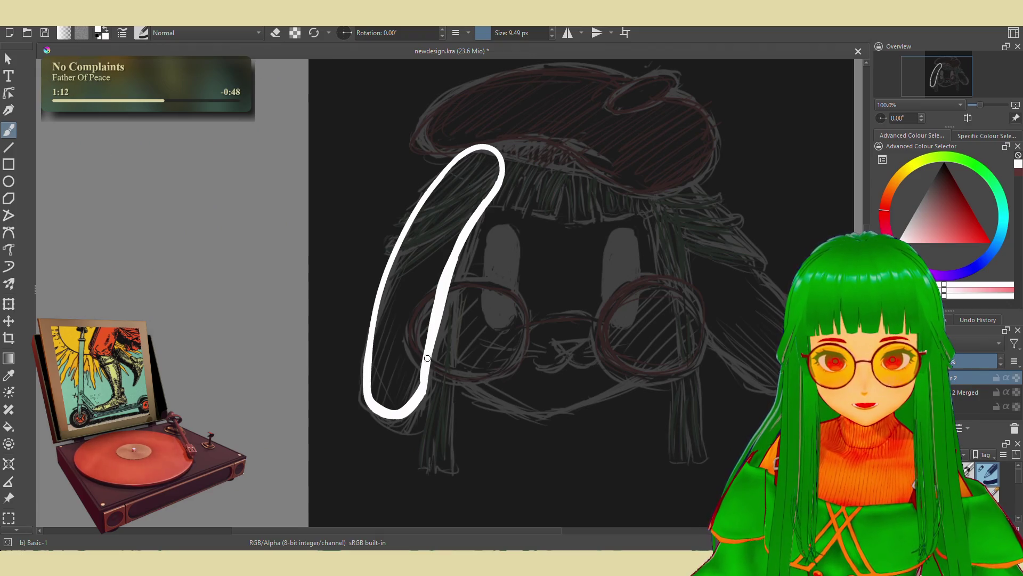
pyautogui.moveTo(420, 385); pyautogui.dragTo(410, 404)
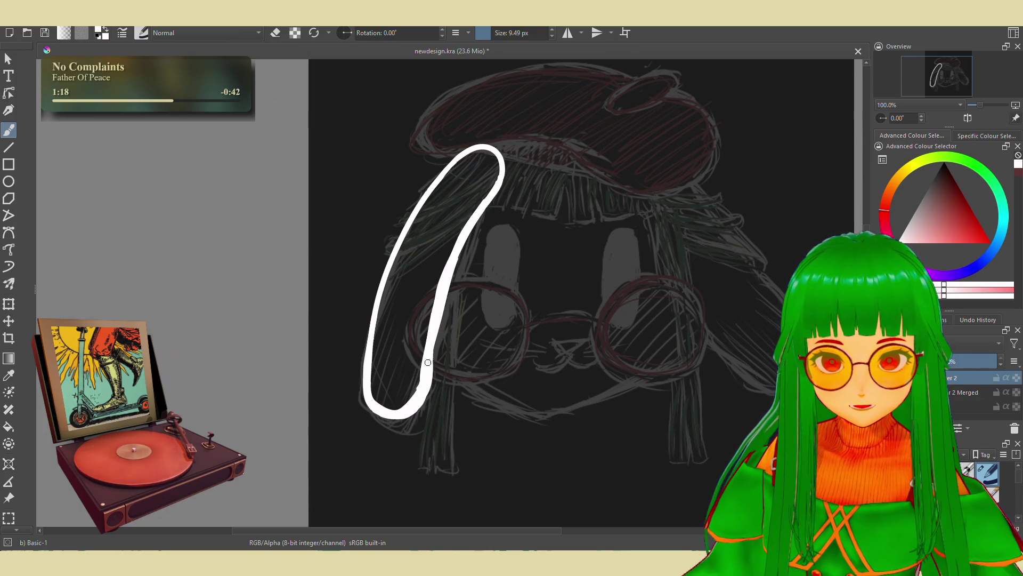
pyautogui.moveTo(450, 261); pyautogui.dragTo(500, 169)
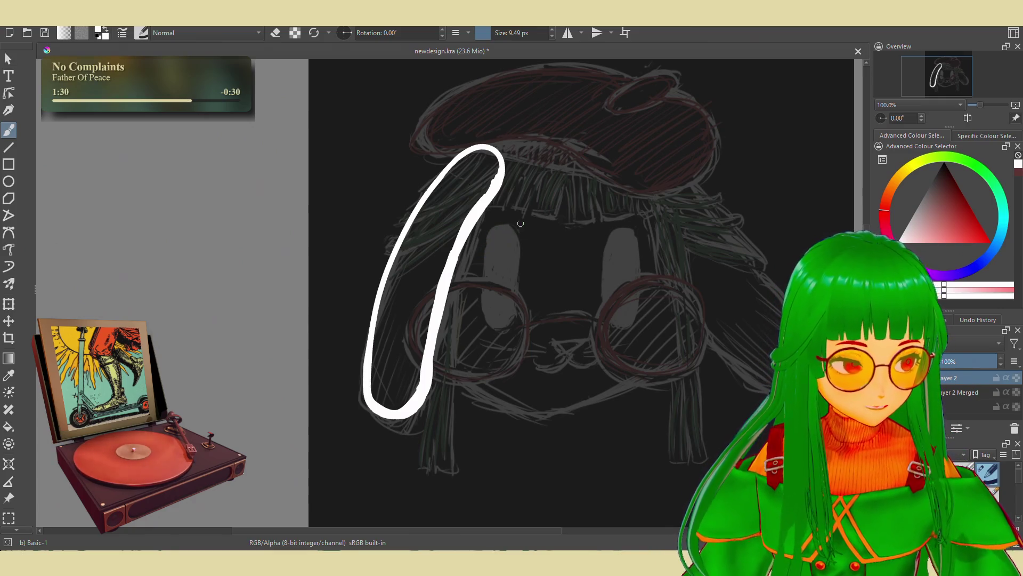
pyautogui.press('e')
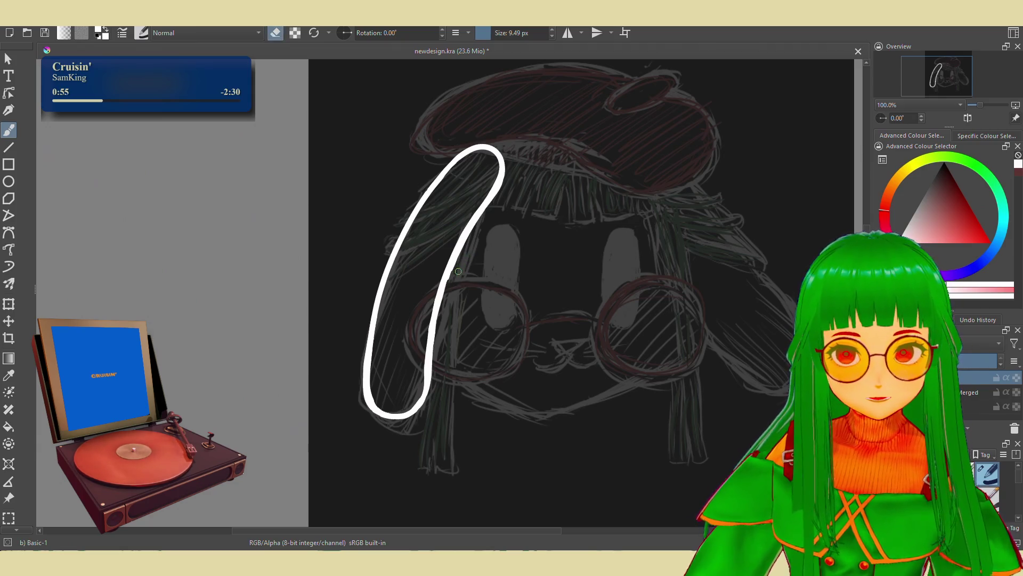
# Toggle eraser mode to thin and tidy the left strand outline's edges
pyautogui.press('e')
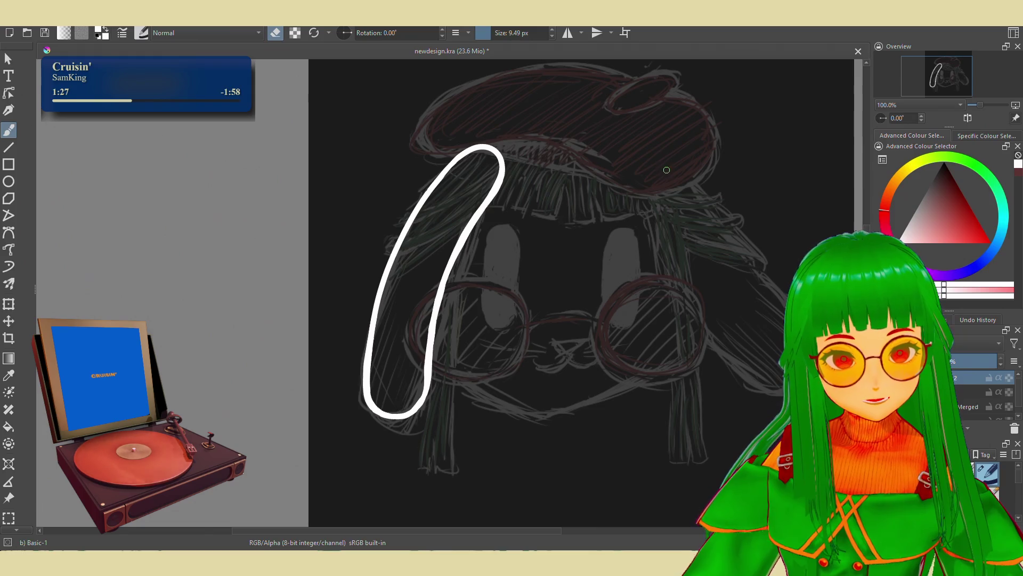
# Attempt a white right hair strand descending from the head top, undoing each unsatisfying stroke
pyautogui.press('e')
pyautogui.moveTo(658, 167); pyautogui.dragTo(668, 276)
pyautogui.hotkey('ctrl', 'z')
pyautogui.moveTo(680, 172); pyautogui.dragTo(728, 367)
pyautogui.hotkey('ctrl', 'z')
pyautogui.moveTo(682, 161); pyautogui.dragTo(740, 422)
pyautogui.hotkey('ctrl', 'z')
pyautogui.moveTo(683, 164); pyautogui.dragTo(766, 384)
pyautogui.hotkey('ctrl', 'z')
pyautogui.moveTo(685, 168); pyautogui.dragTo(660, 252)
pyautogui.hotkey('ctrl', 'z')
pyautogui.click(687, 171)
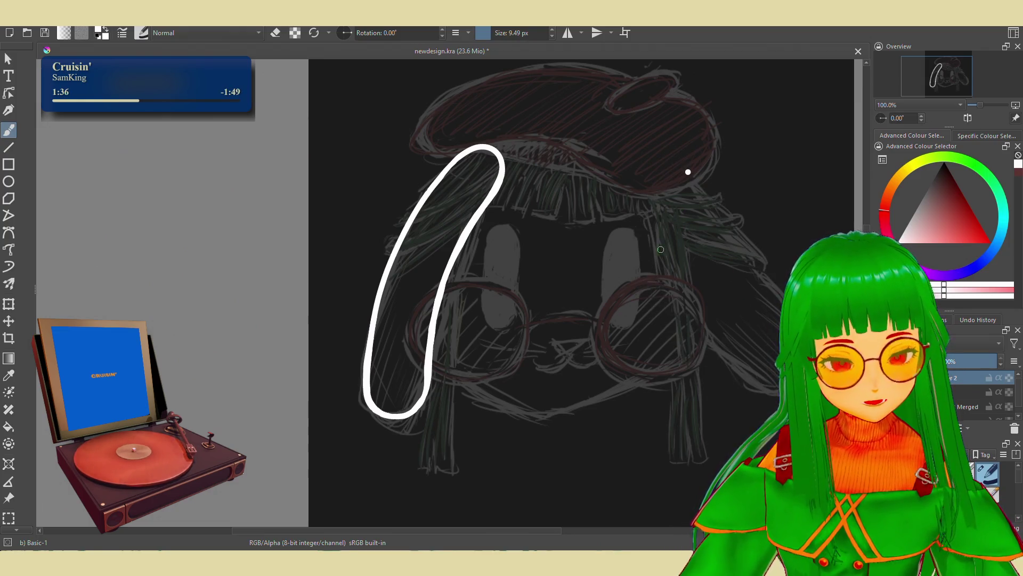
pyautogui.moveTo(687, 172); pyautogui.dragTo(764, 360)
pyautogui.hotkey('ctrl', 'z')
pyautogui.moveTo(677, 254); pyautogui.dragTo(752, 364)
pyautogui.hotkey('ctrl', 'z')
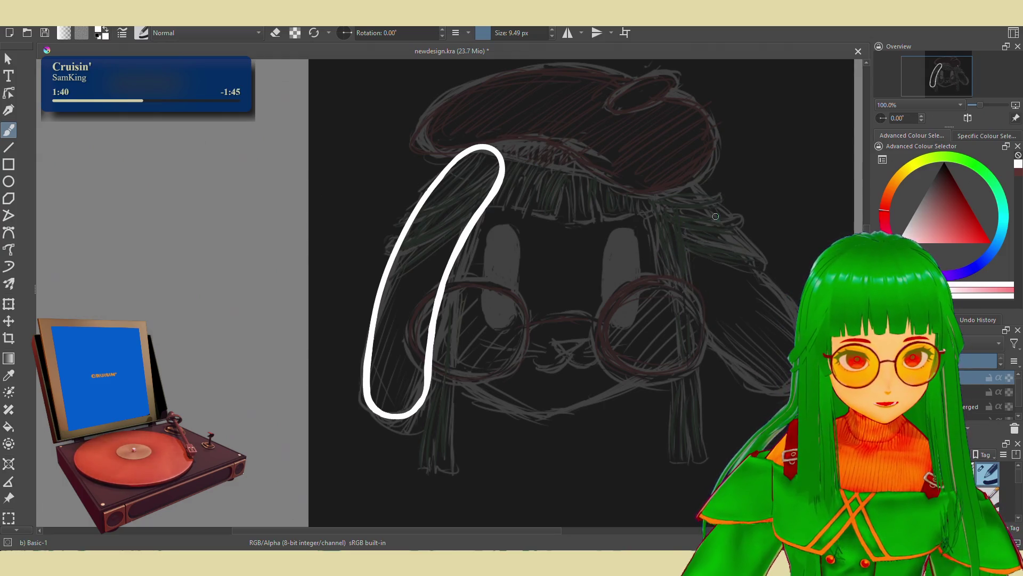
pyautogui.moveTo(677, 254); pyautogui.dragTo(715, 216)
pyautogui.hotkey('ctrl', 'z')
pyautogui.moveTo(684, 282); pyautogui.dragTo(683, 164)
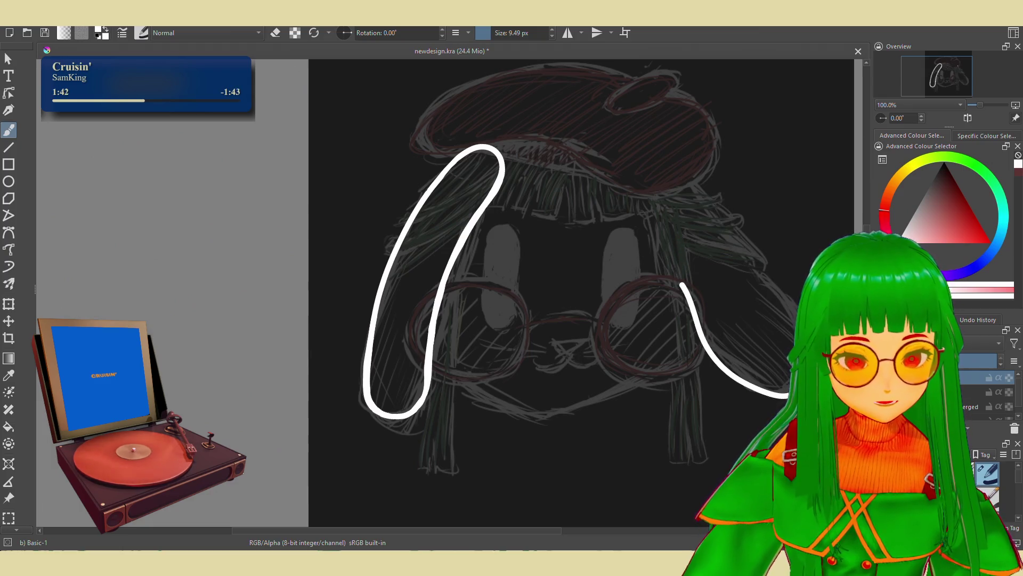
# Try building the right strand's curve from two shorter strokes, undoing each failed pair
pyautogui.hotkey('ctrl', 'z')
pyautogui.click(692, 286)
pyautogui.moveTo(692, 285); pyautogui.dragTo(787, 298)
pyautogui.hotkey('ctrl', 'z')
pyautogui.moveTo(684, 170); pyautogui.dragTo(780, 294)
pyautogui.hotkey('ctrl', 'z')
pyautogui.moveTo(688, 286); pyautogui.dragTo(787, 371)
pyautogui.hotkey('ctrl', 'z')
pyautogui.moveTo(711, 314); pyautogui.dragTo(766, 395)
pyautogui.moveTo(683, 182)
pyautogui.mouseDown()
pyautogui.moveTo(712, 313)
pyautogui.moveTo(766, 389)
pyautogui.mouseUp()
pyautogui.hotkey('ctrl', 'z')
pyautogui.hotkey('ctrl', 'z')
pyautogui.moveTo(708, 199)
pyautogui.mouseDown()
pyautogui.moveTo(712, 318)
pyautogui.moveTo(672, 189)
pyautogui.mouseUp()
pyautogui.hotkey('ctrl', 'z')
pyautogui.hotkey('ctrl', 'z')
pyautogui.hotkey('ctrl', 'z')
pyautogui.moveTo(711, 327); pyautogui.dragTo(787, 307)
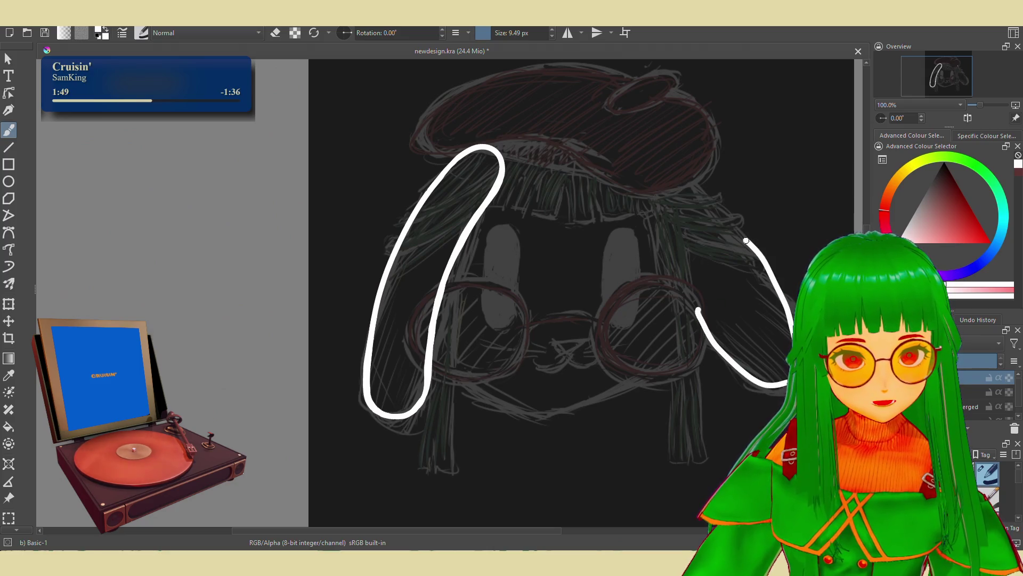
pyautogui.moveTo(684, 161); pyautogui.dragTo(760, 254)
pyautogui.hotkey('ctrl', 'z')
pyautogui.hotkey('ctrl', 'z')
pyautogui.moveTo(693, 303); pyautogui.dragTo(788, 376)
pyautogui.moveTo(679, 169)
pyautogui.mouseDown()
pyautogui.moveTo(744, 300)
pyautogui.moveTo(726, 343)
pyautogui.mouseUp()
pyautogui.hotkey('ctrl', 'z')
pyautogui.hotkey('ctrl', 'z')
pyautogui.hotkey('ctrl', 'z')
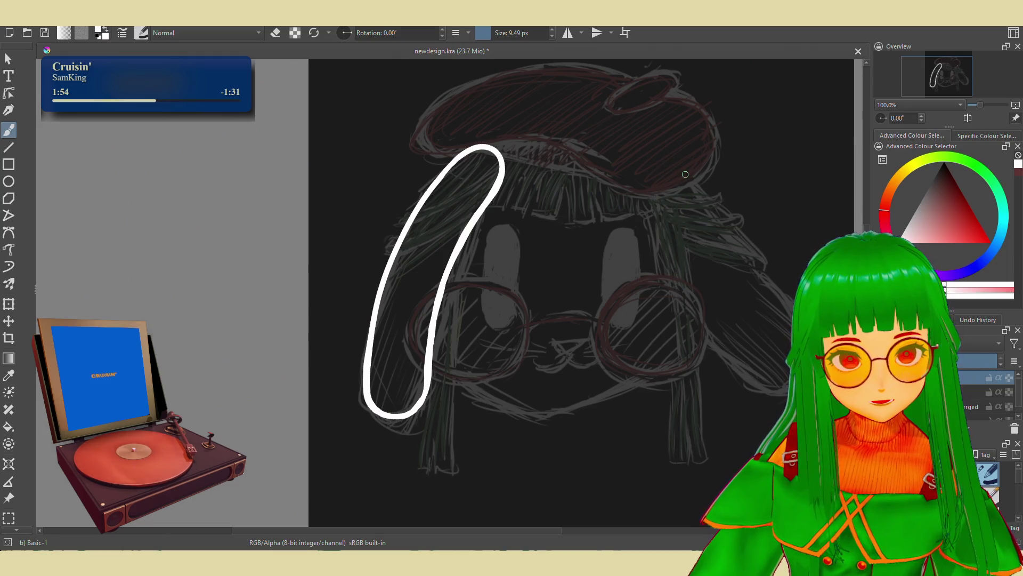
# Settle on a single stroke for the right strand's outer edge running between the head top and lower right
pyautogui.moveTo(685, 174); pyautogui.dragTo(787, 379)
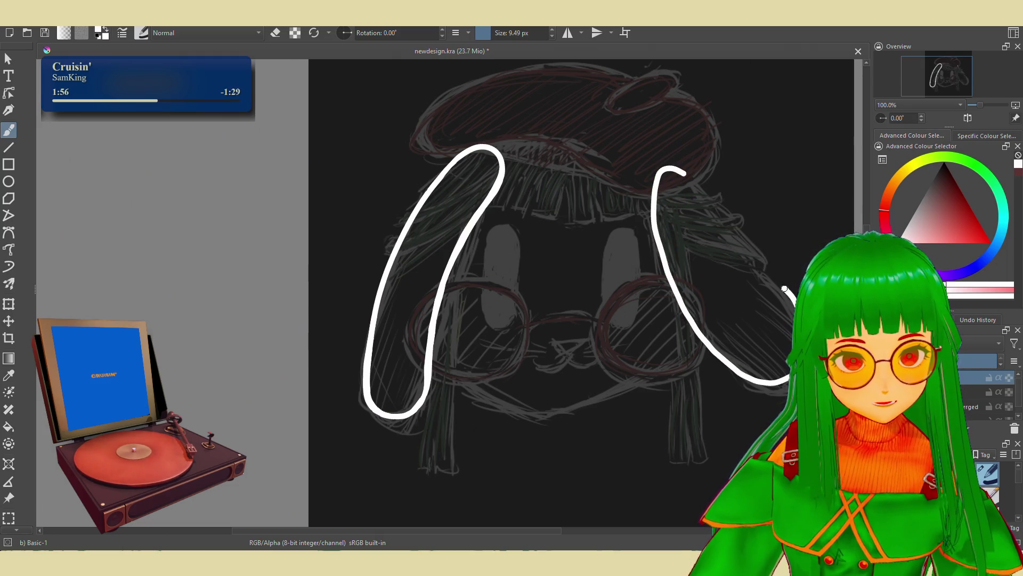
pyautogui.hotkey('ctrl', 'z')
pyautogui.moveTo(681, 173)
pyautogui.mouseDown()
pyautogui.moveTo(740, 373)
pyautogui.moveTo(777, 387)
pyautogui.moveTo(684, 168)
pyautogui.moveTo(681, 286)
pyautogui.moveTo(712, 344)
pyautogui.moveTo(769, 391)
pyautogui.mouseUp()
pyautogui.hotkey('ctrl', 'z')
pyautogui.moveTo(796, 294); pyautogui.dragTo(696, 176)
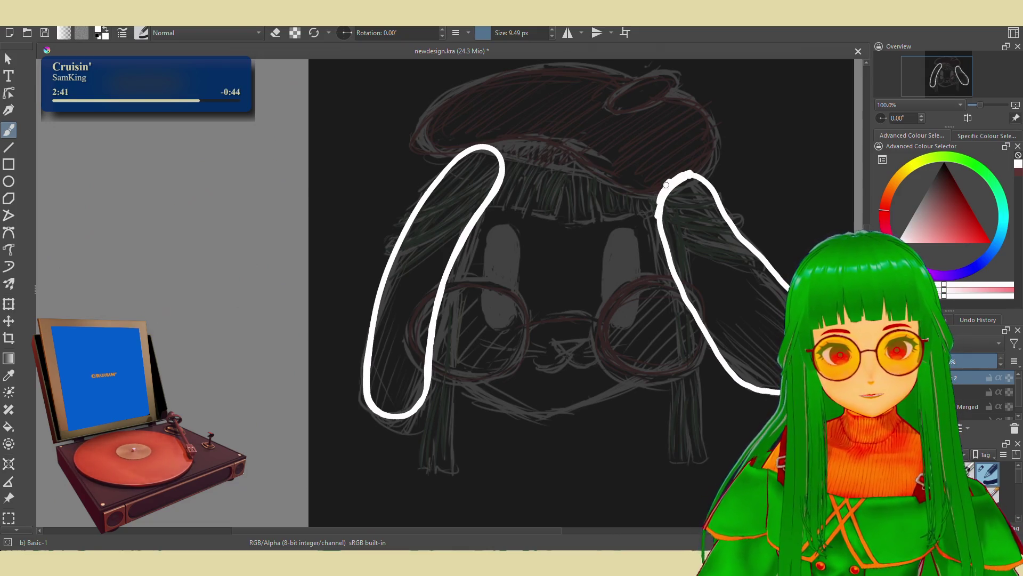
# Toggle eraser mode to tidy the right strand after closing it into a loop
pyautogui.press('e')
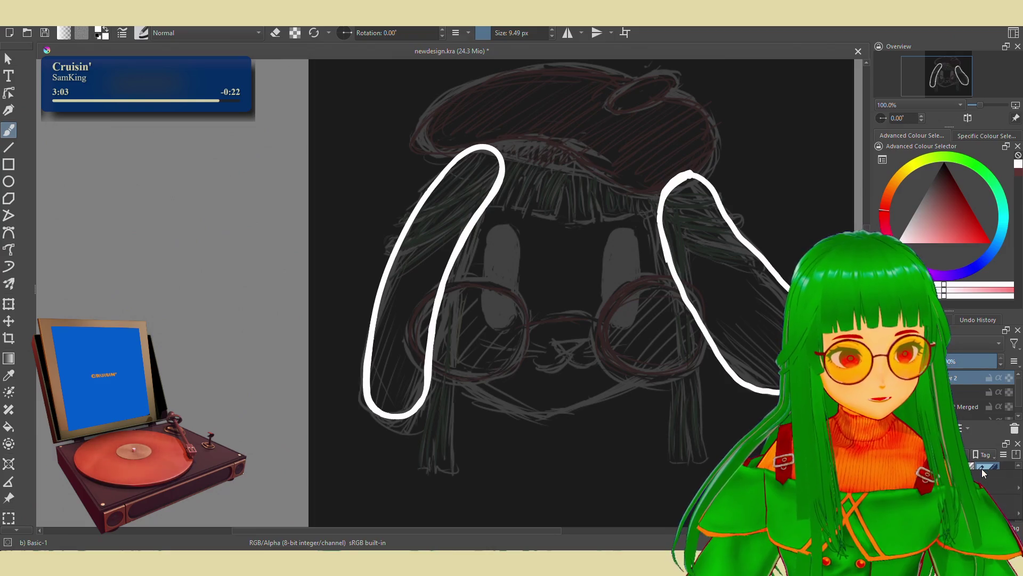
# Check the paint layer's properties, dismiss them, and browse the menu bar for layout options
pyautogui.click(964, 430)
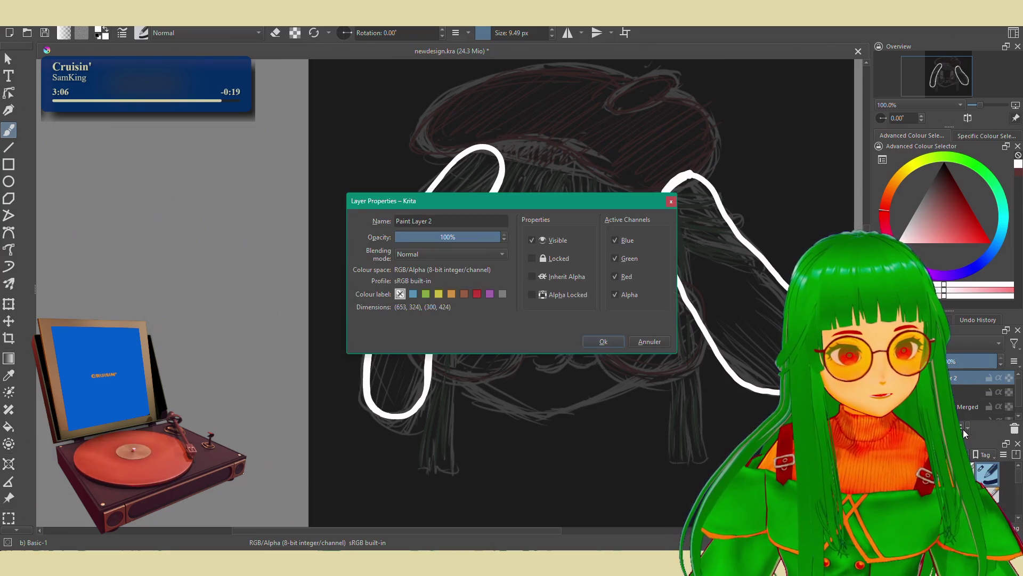
pyautogui.press('Return')
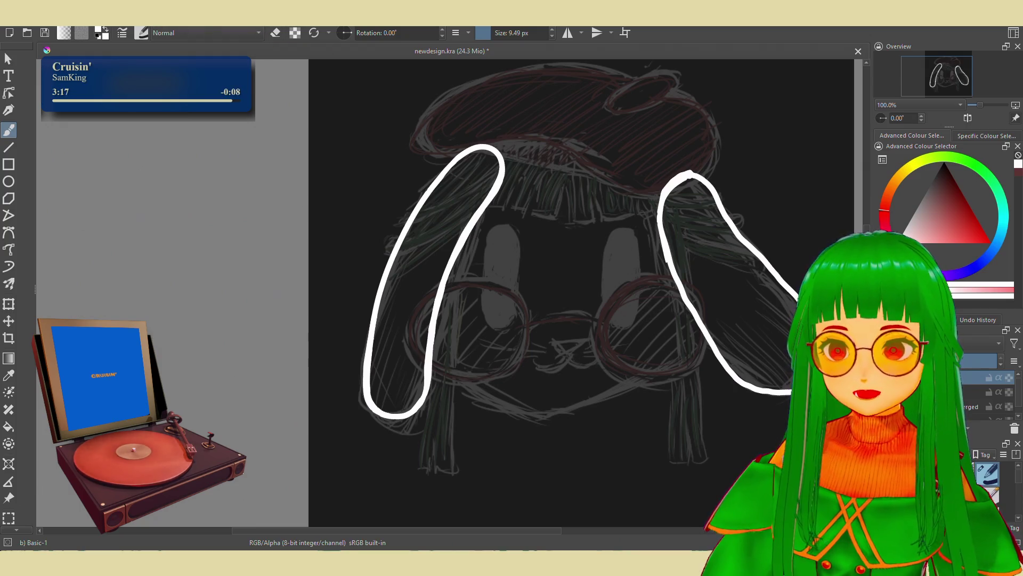
pyautogui.click(217, 16)
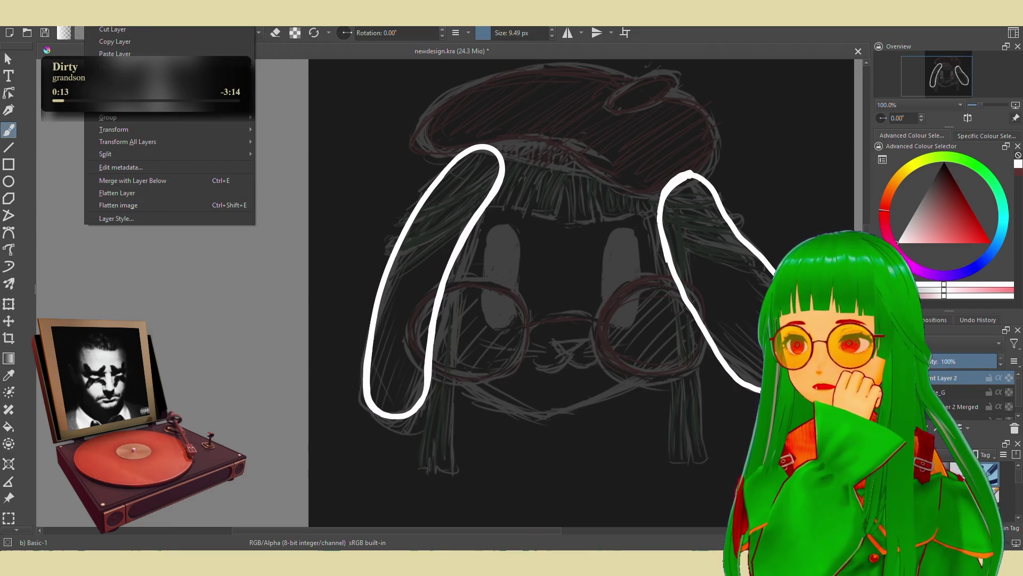
# Close the open menu over the canvas, then bring up the Settings menu
pyautogui.click(511, 231)
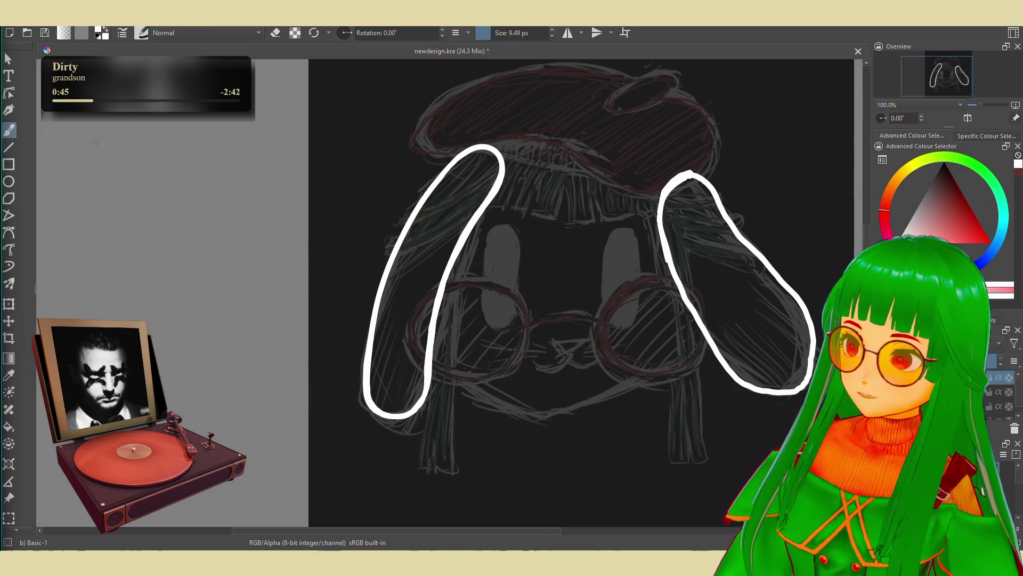
pyautogui.click(196, 16)
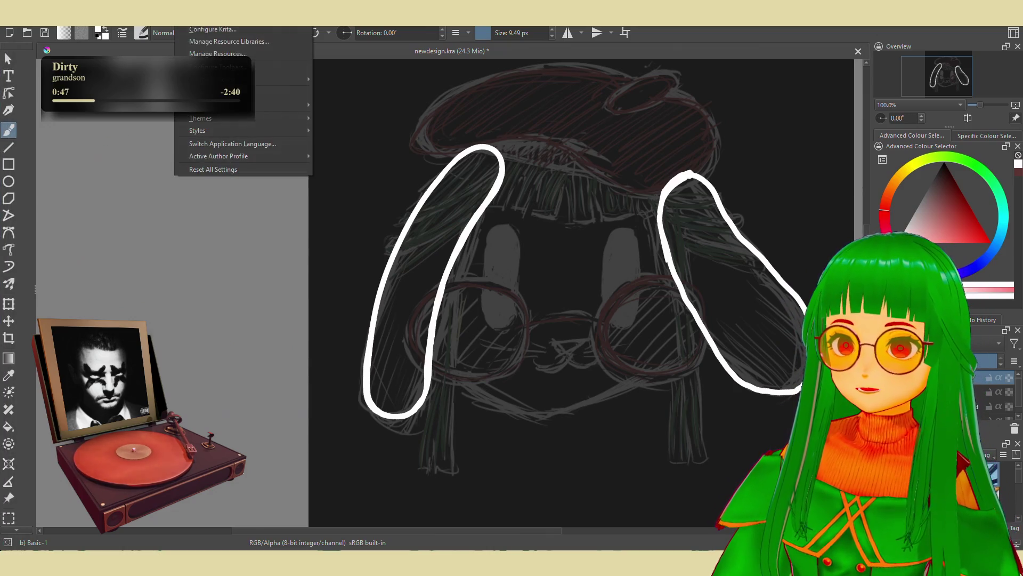
# Show the Tool Options docker docked at the side and set Brush Smoothing to Stabiliser
pyautogui.moveTo(240, 105)
pyautogui.click(386, 483)
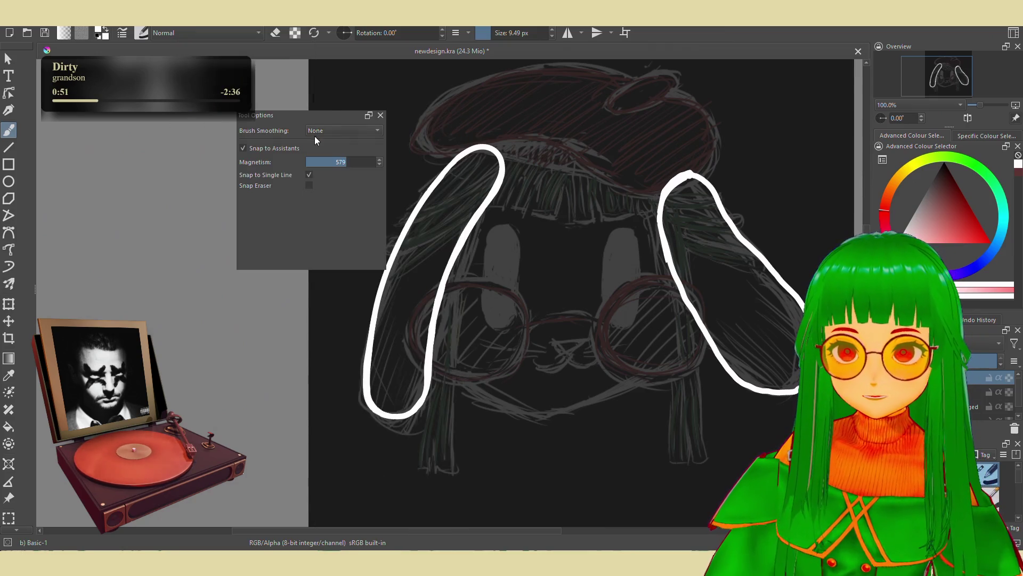
pyautogui.click(387, 139)
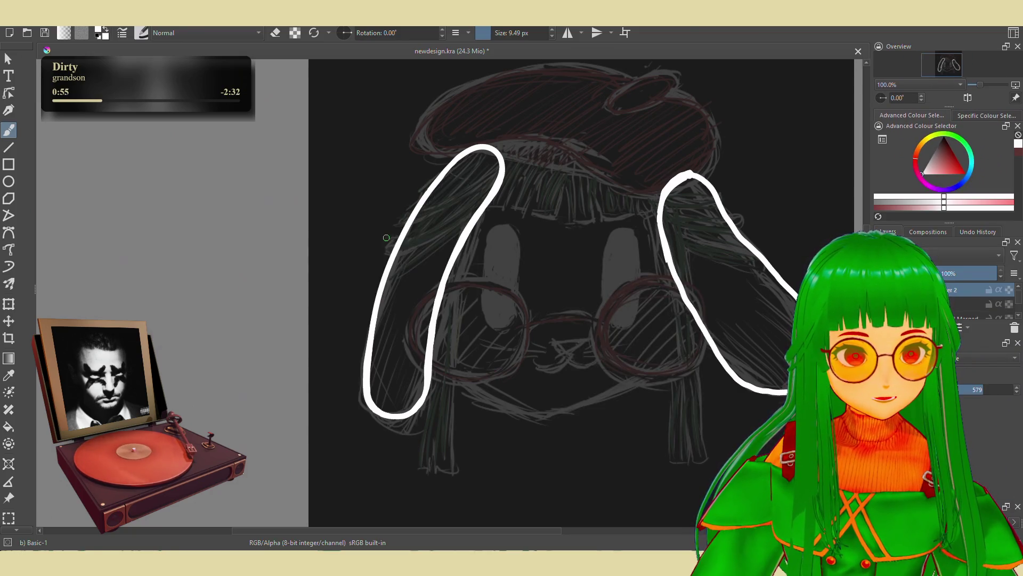
pyautogui.click(962, 360)
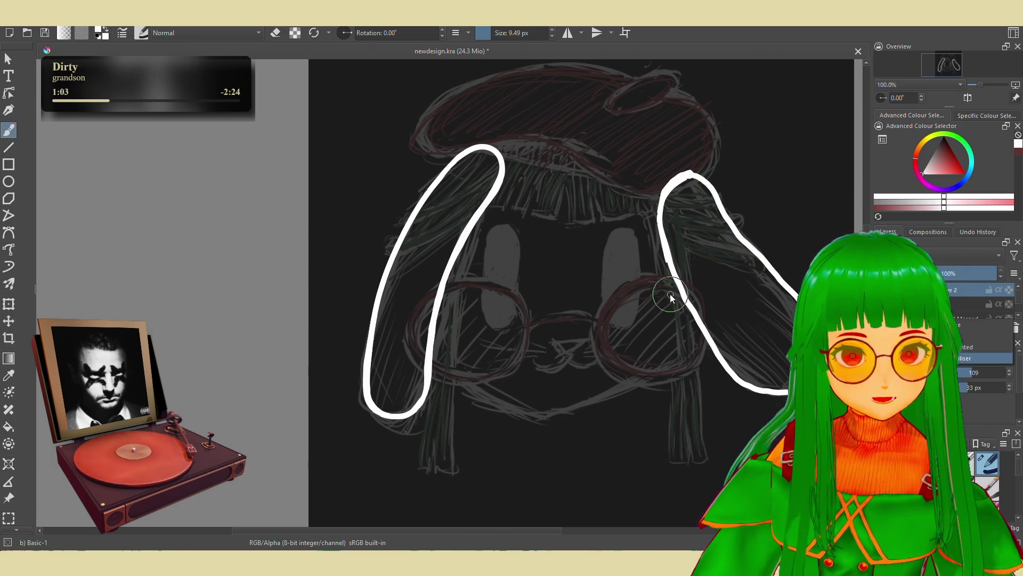
# Redraw the right strand's inner edge, then erase part of it with a briefly enlarged eraser
pyautogui.moveTo(691, 163)
pyautogui.mouseDown()
pyautogui.moveTo(655, 234)
pyautogui.moveTo(676, 189)
pyautogui.moveTo(663, 183)
pyautogui.moveTo(688, 162)
pyautogui.mouseUp()
pyautogui.press('e')
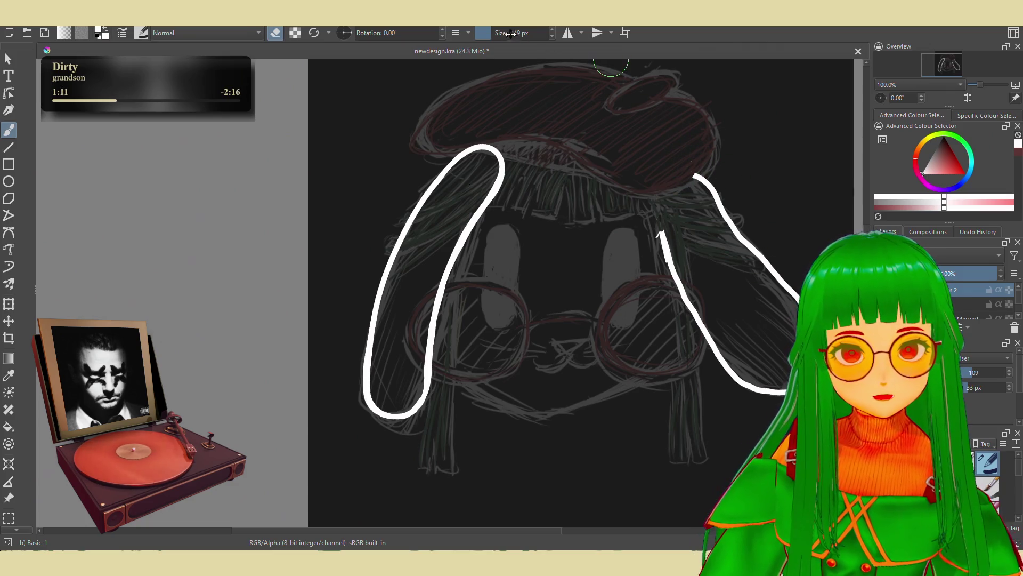
pyautogui.moveTo(674, 161)
pyautogui.mouseDown()
pyautogui.moveTo(791, 304)
pyautogui.moveTo(662, 229)
pyautogui.mouseUp()
pyautogui.moveTo(509, 35); pyautogui.dragTo(495, 36)
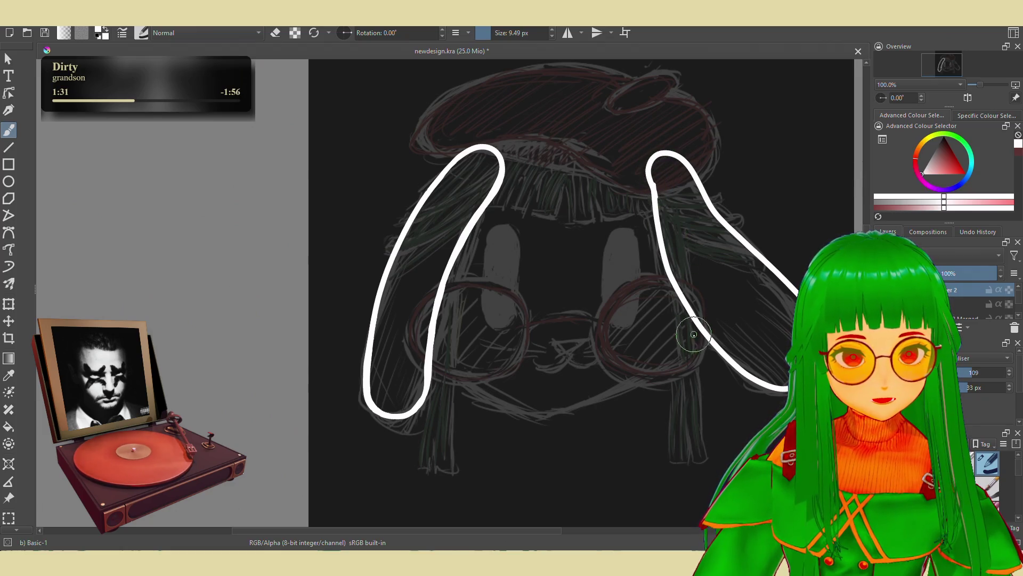
# Undo the right strand stroke twice to rework its top tip at the beret
pyautogui.hotkey('ctrl', 'z')
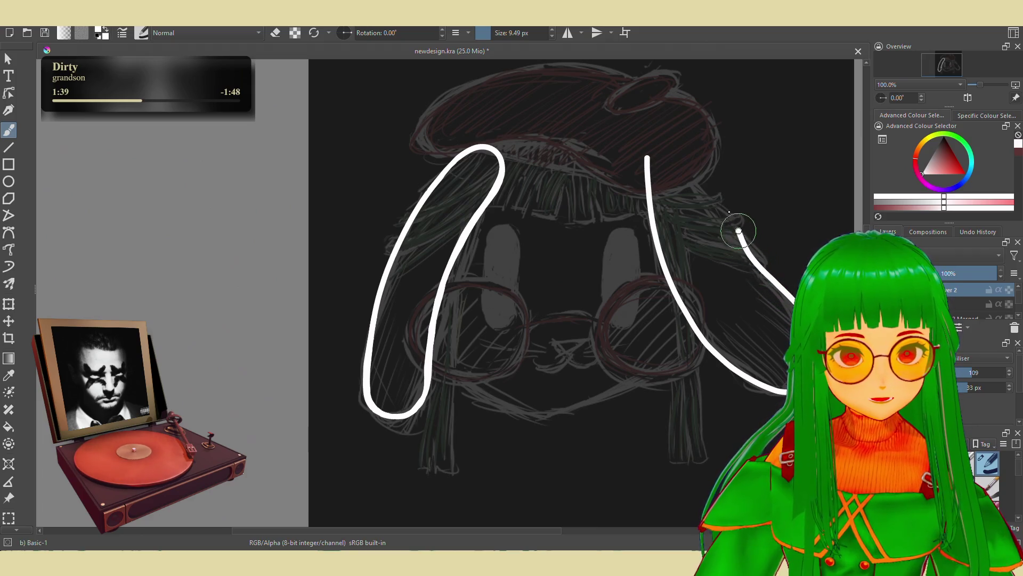
pyautogui.hotkey('ctrl', 'z')
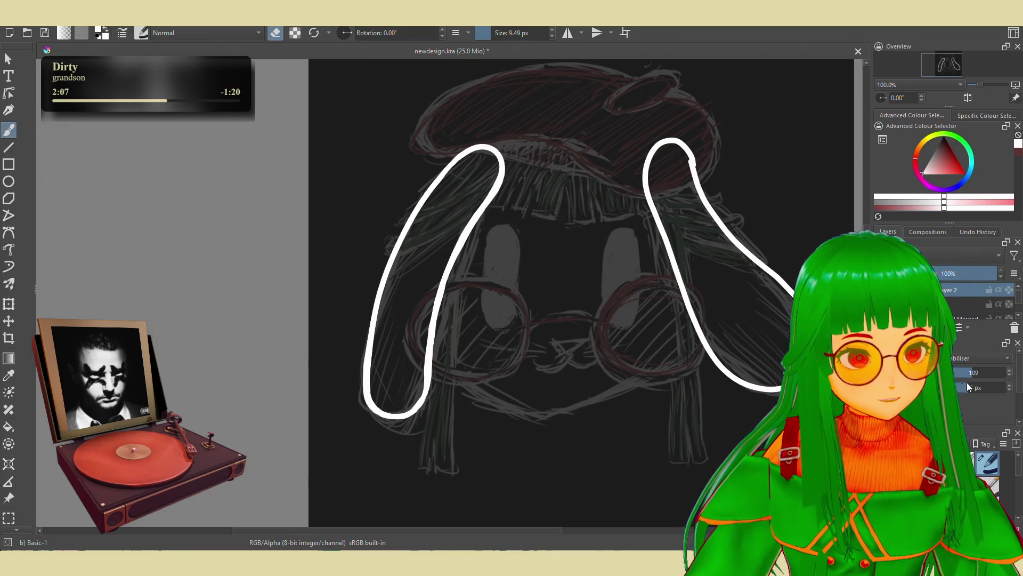
# Set Brush Smoothing to None and switch to eraser mode to tidy the strand's top
pyautogui.click(966, 359)
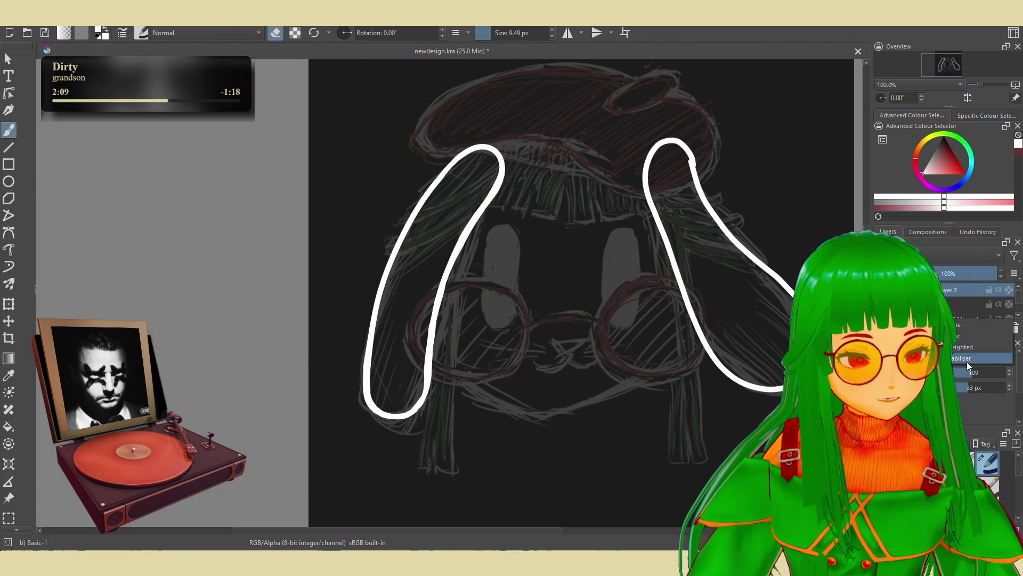
pyautogui.click(960, 328)
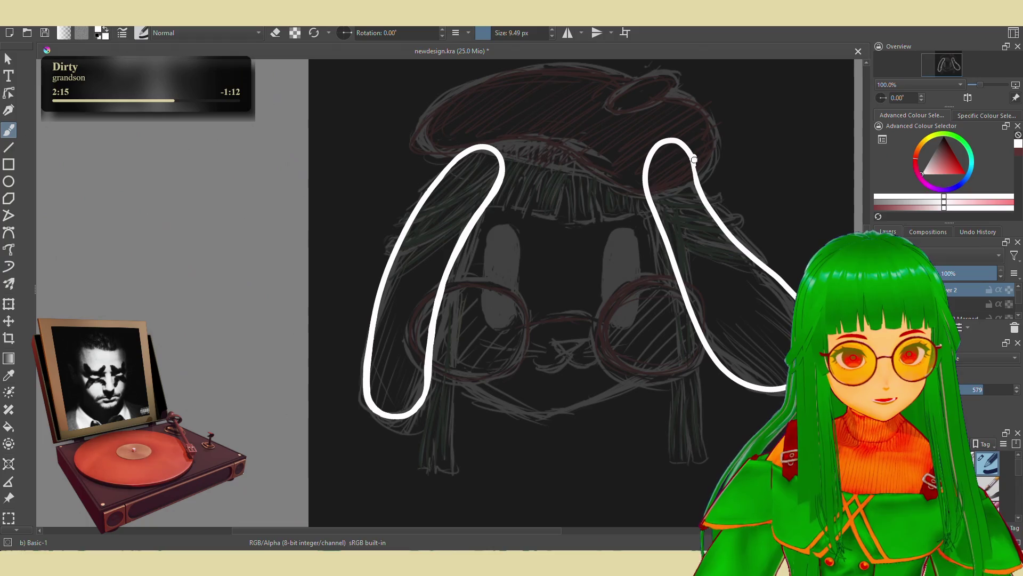
pyautogui.press('e')
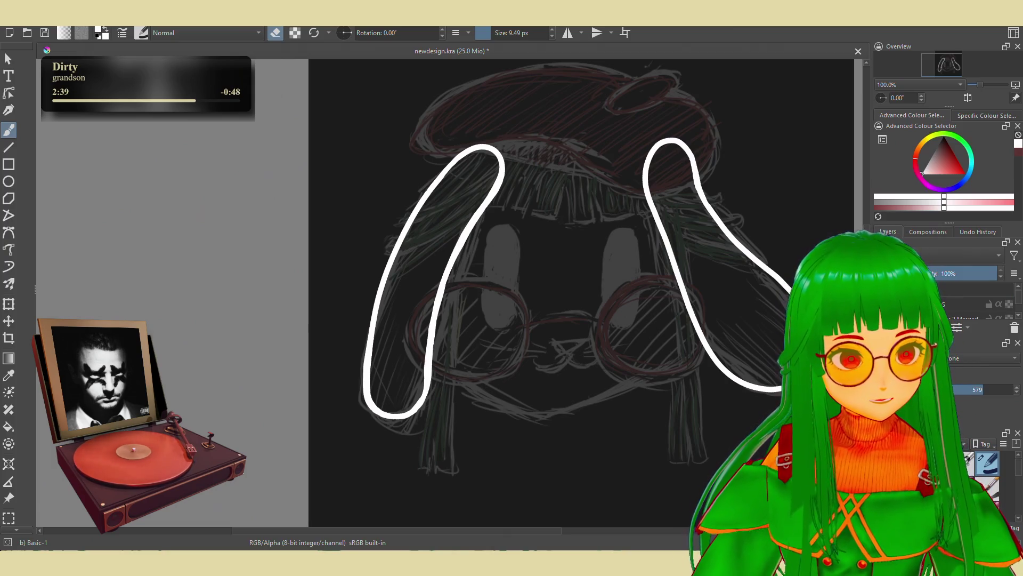
# Select a layer in the Layers docker and start renaming it
pyautogui.click(942, 291)
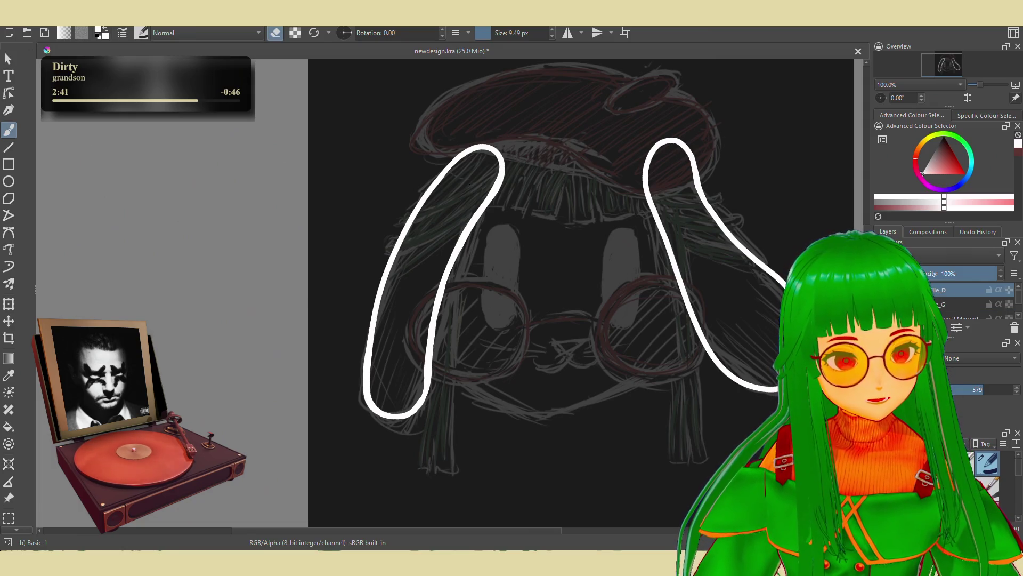
pyautogui.doubleClick(935, 288)
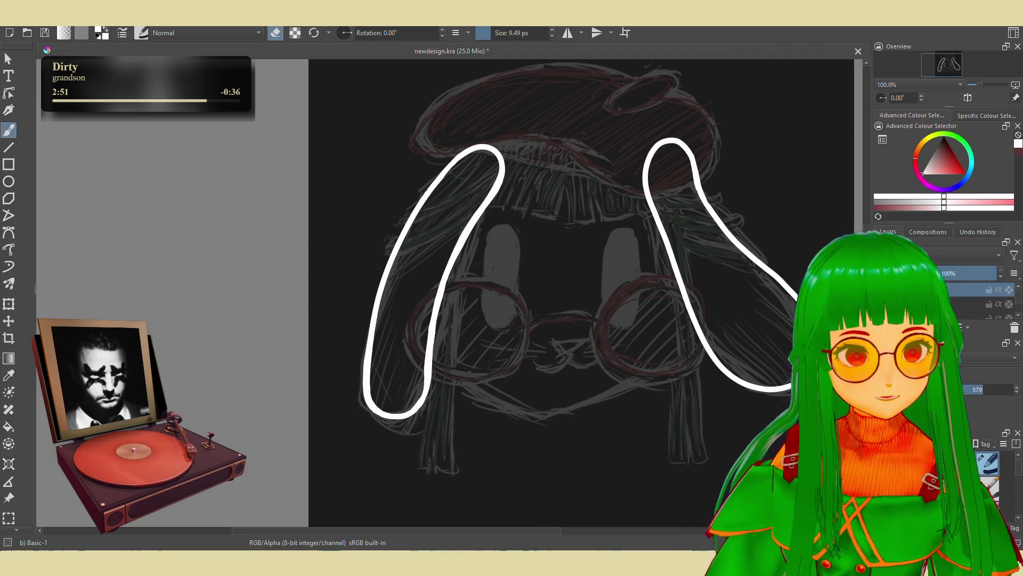
# Switch smoothing to the stabiliser and attempt the face outline from the left strand, undoing failed strokes
pyautogui.click(960, 362)
pyautogui.click(971, 390)
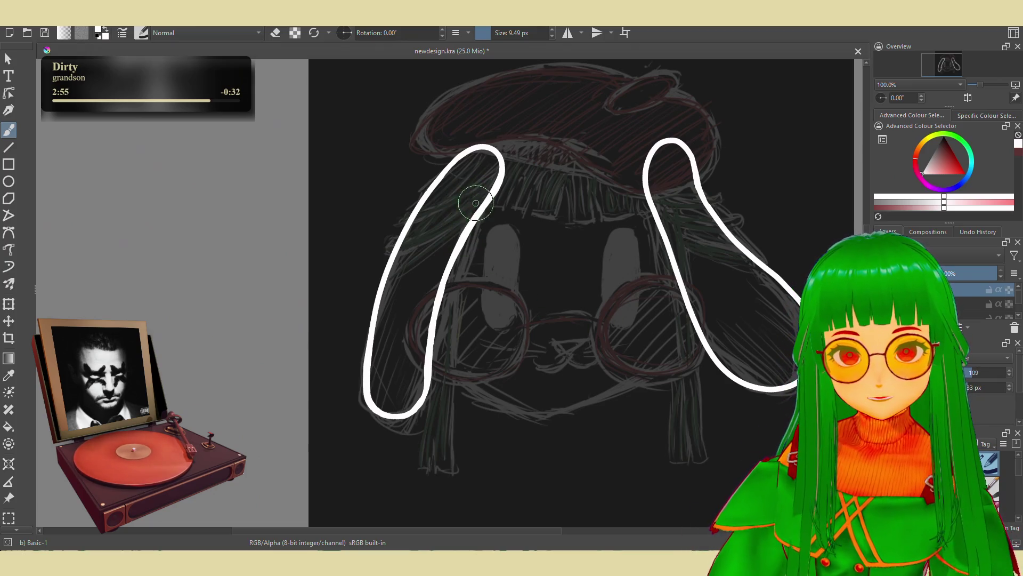
pyautogui.moveTo(477, 189)
pyautogui.mouseDown()
pyautogui.moveTo(444, 356)
pyautogui.moveTo(608, 401)
pyautogui.moveTo(678, 360)
pyautogui.moveTo(678, 197)
pyautogui.mouseUp()
pyautogui.hotkey('ctrl', 'z')
pyautogui.moveTo(480, 187)
pyautogui.mouseDown()
pyautogui.moveTo(448, 304)
pyautogui.moveTo(444, 376)
pyautogui.moveTo(552, 409)
pyautogui.moveTo(688, 344)
pyautogui.moveTo(704, 280)
pyautogui.moveTo(664, 185)
pyautogui.mouseUp()
pyautogui.hotkey('ctrl', 'z')
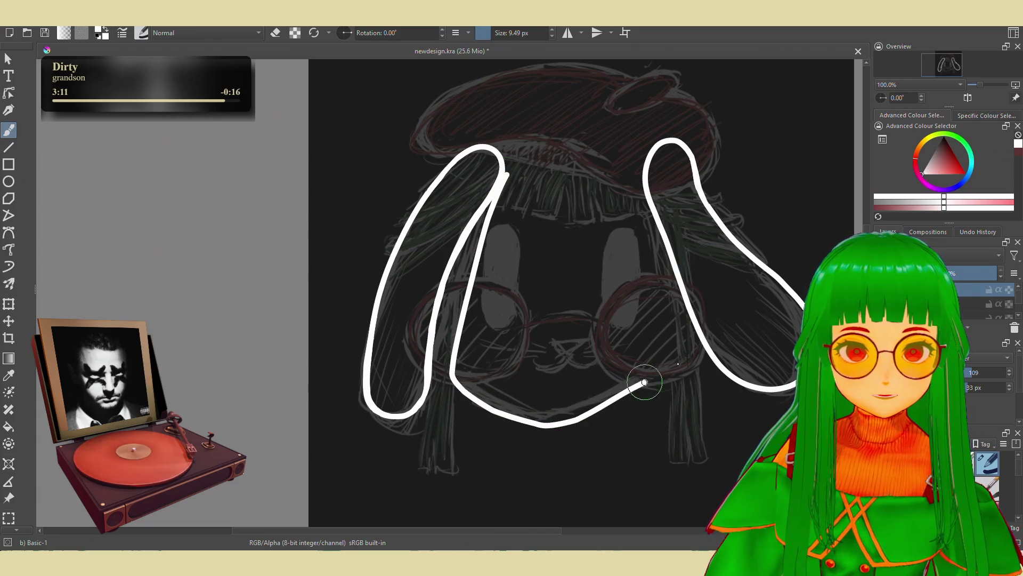
pyautogui.hotkey('ctrl', 'z')
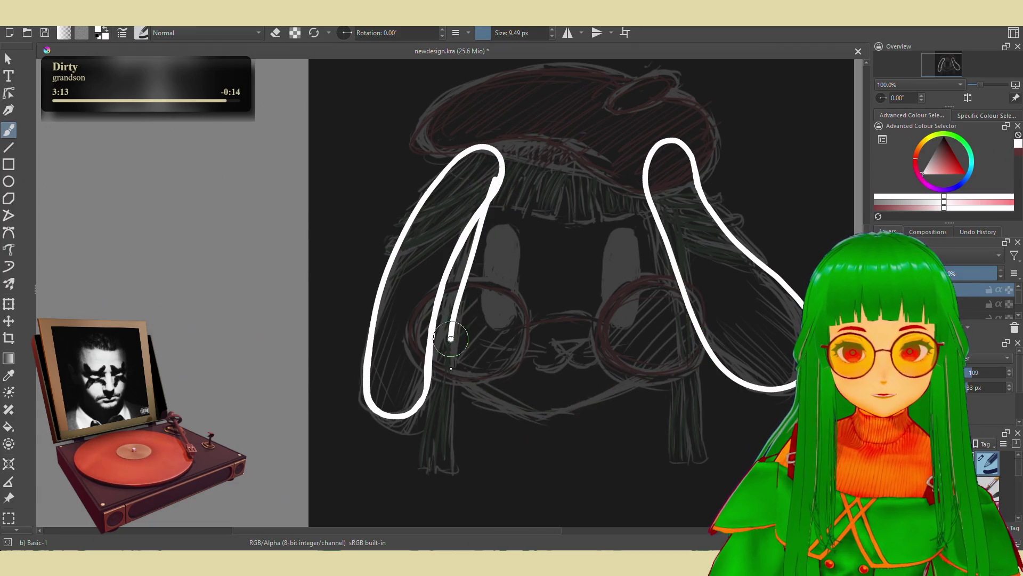
pyautogui.hotkey('ctrl', 'z')
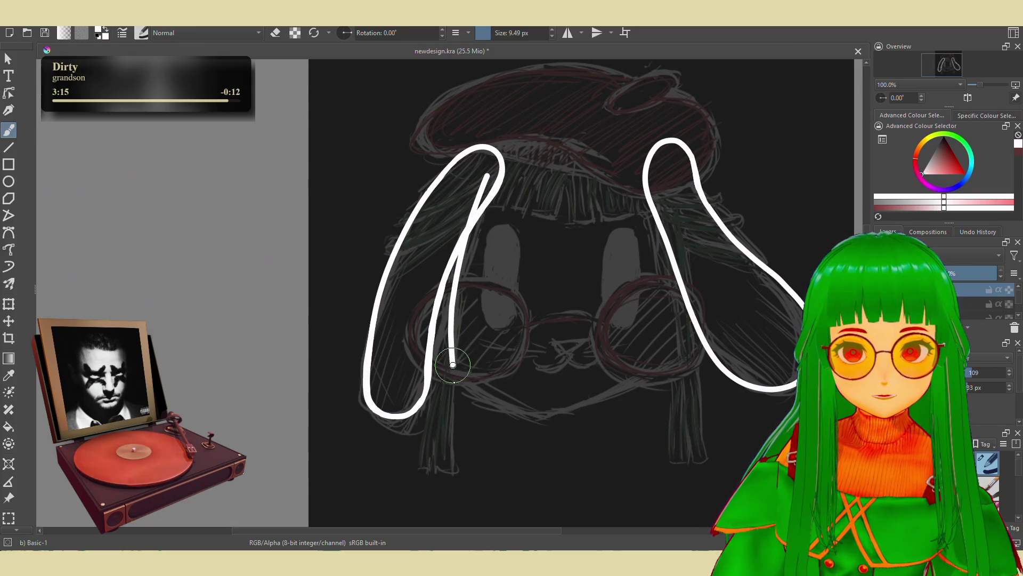
# Draw the U-shaped face outline around the chin linking both strands, then hide the sketch to check it
pyautogui.moveTo(680, 374)
pyautogui.mouseDown()
pyautogui.moveTo(696, 360)
pyautogui.moveTo(703, 264)
pyautogui.moveTo(664, 192)
pyautogui.mouseUp()
pyautogui.hotkey('ctrl', 'z')
pyautogui.moveTo(491, 183)
pyautogui.mouseDown()
pyautogui.moveTo(463, 240)
pyautogui.moveTo(445, 392)
pyautogui.mouseUp()
pyautogui.hotkey('ctrl', 'z')
pyautogui.moveTo(492, 184)
pyautogui.mouseDown()
pyautogui.moveTo(465, 249)
pyautogui.moveTo(451, 373)
pyautogui.mouseUp()
pyautogui.moveTo(510, 414)
pyautogui.mouseDown()
pyautogui.moveTo(555, 422)
pyautogui.moveTo(689, 344)
pyautogui.moveTo(652, 192)
pyautogui.mouseUp()
pyautogui.hotkey('ctrl', 'z')
pyautogui.moveTo(492, 184)
pyautogui.mouseDown()
pyautogui.moveTo(444, 368)
pyautogui.moveTo(520, 414)
pyautogui.moveTo(683, 362)
pyautogui.moveTo(693, 344)
pyautogui.mouseUp()
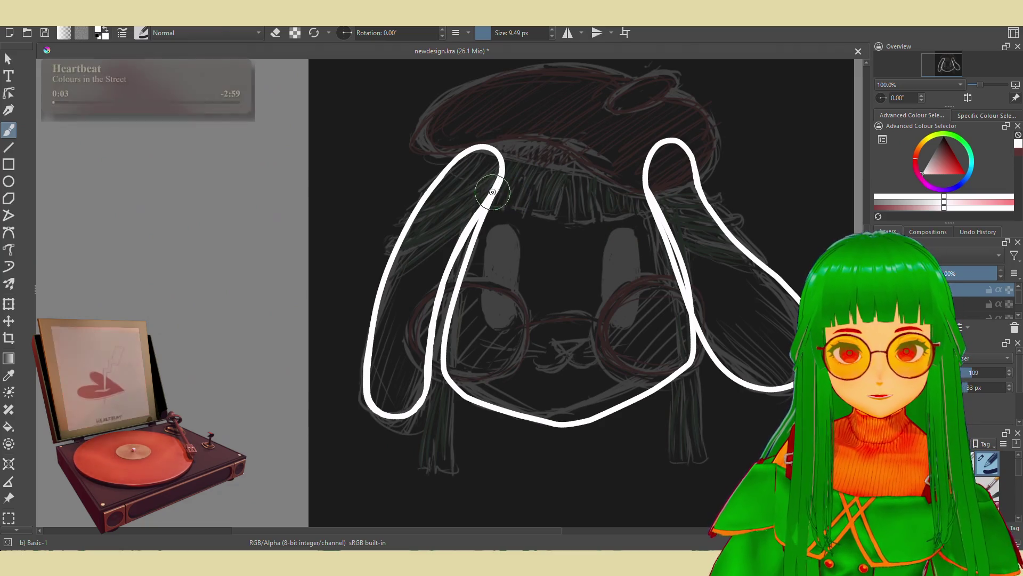
pyautogui.keyDown('alt'); pyautogui.click(949, 290); pyautogui.keyUp('alt')
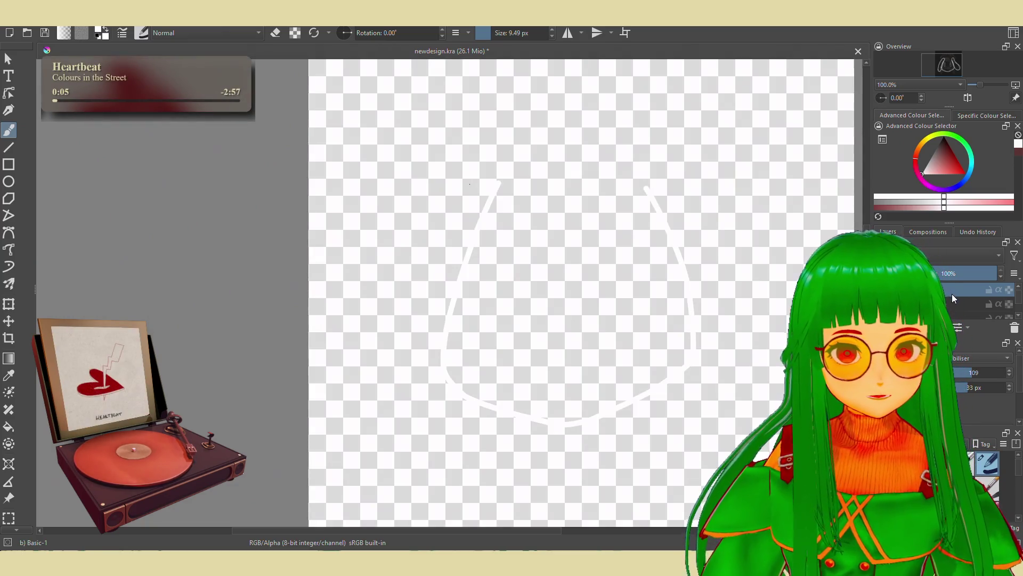
# Undo the hair strand loops so only the face outline remains
pyautogui.hotkey('ctrl', 'z')
pyautogui.hotkey('ctrl', 'z')
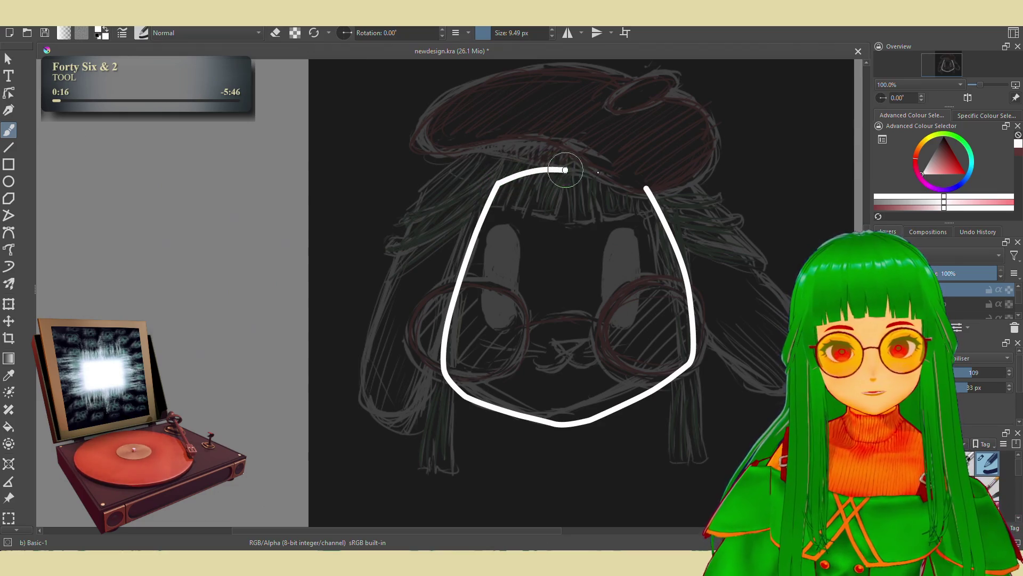
# Undo the uneven top arcs of the outline and redo to restore the two hair strands
pyautogui.hotkey('ctrl', 'z')
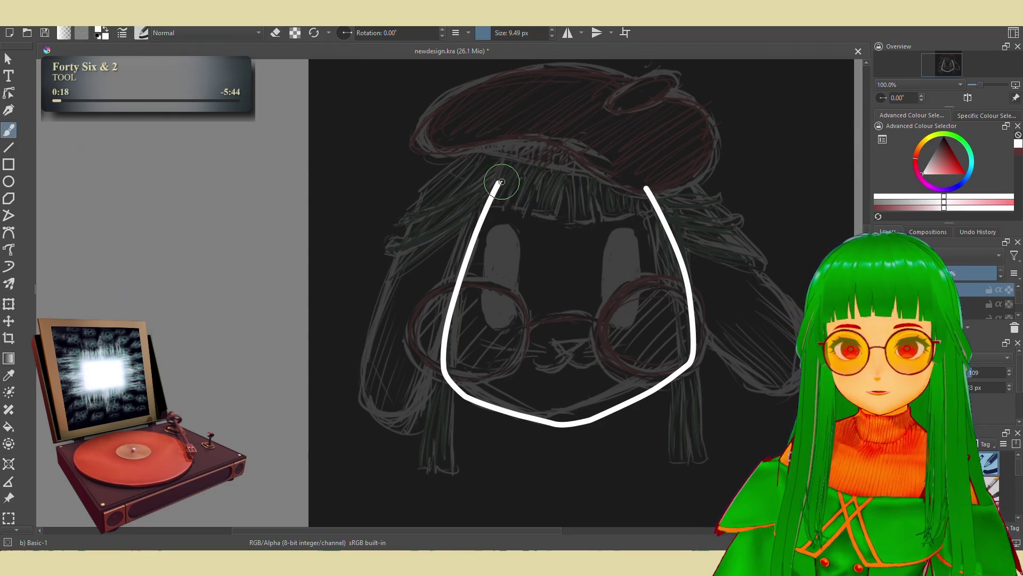
pyautogui.hotkey('ctrl', 'z')
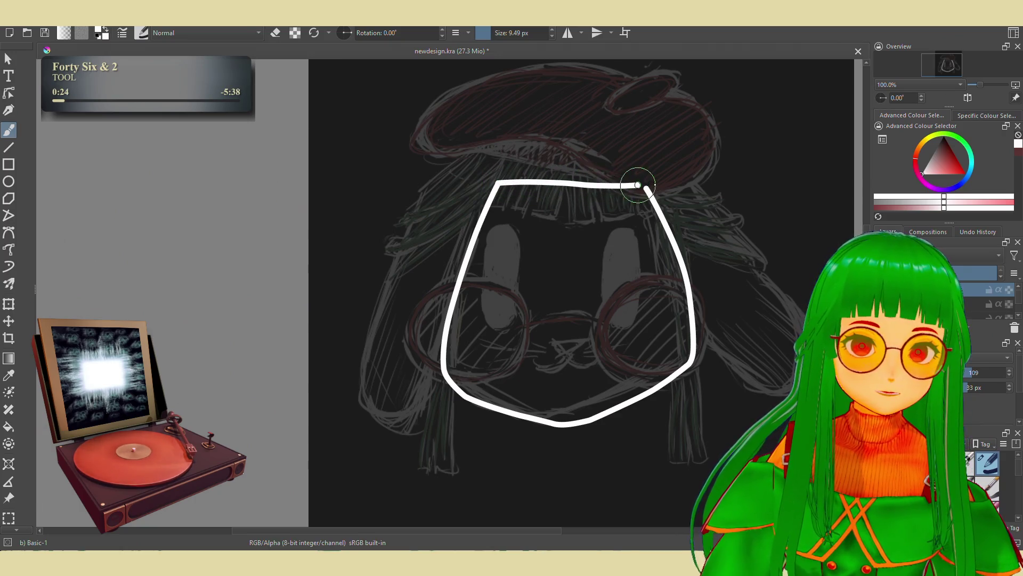
pyautogui.hotkey('ctrl', 'z')
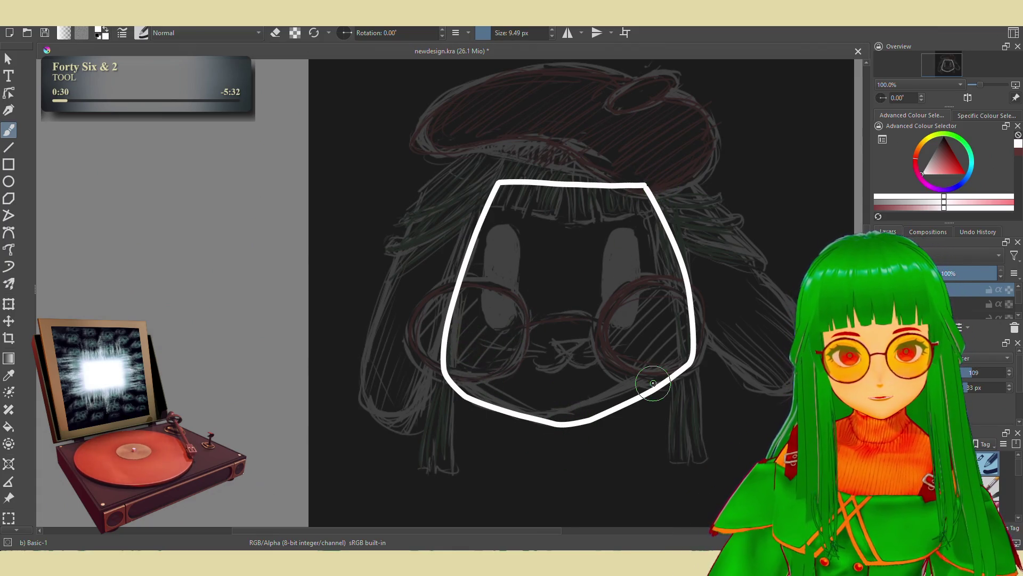
pyautogui.hotkey('ctrl', 'shift', 'z')
pyautogui.hotkey('ctrl', 'shift', 'z')
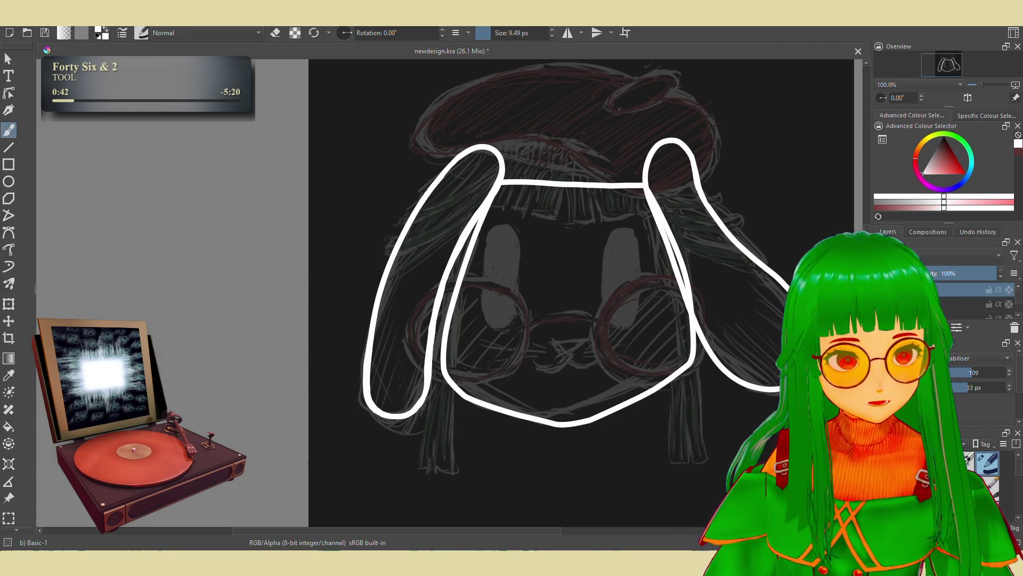
pyautogui.scroll(-2, 591, 276)
pyautogui.scroll(2, 589, 309)
pyautogui.scroll(1, 529, 246)
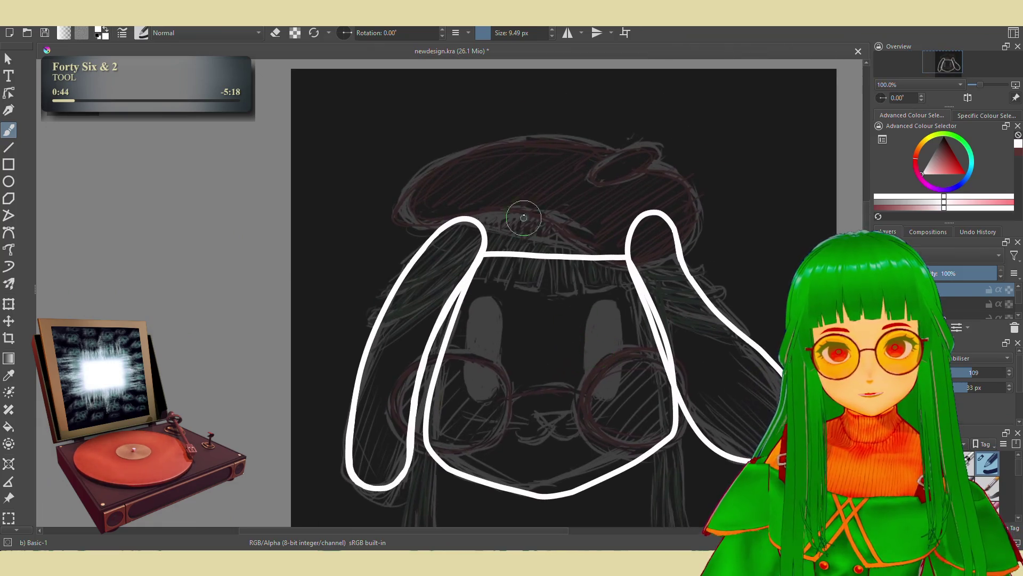
# Recentre the view and paint the left eye stroke and a white oval right eye
pyautogui.moveTo(529, 246); pyautogui.dragTo(493, 122)
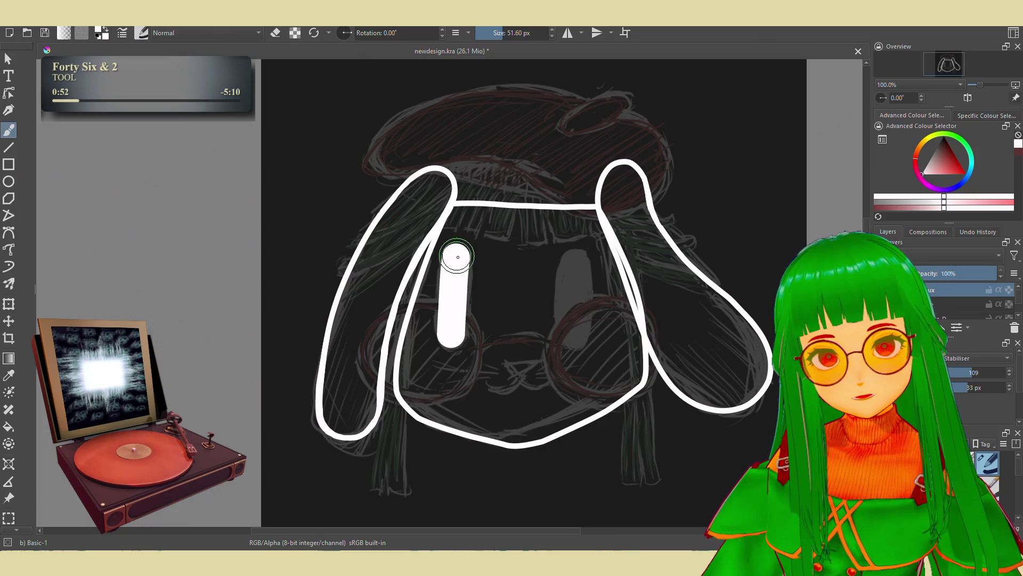
pyautogui.moveTo(457, 257); pyautogui.dragTo(456, 337)
pyautogui.moveTo(454, 263); pyautogui.dragTo(451, 335)
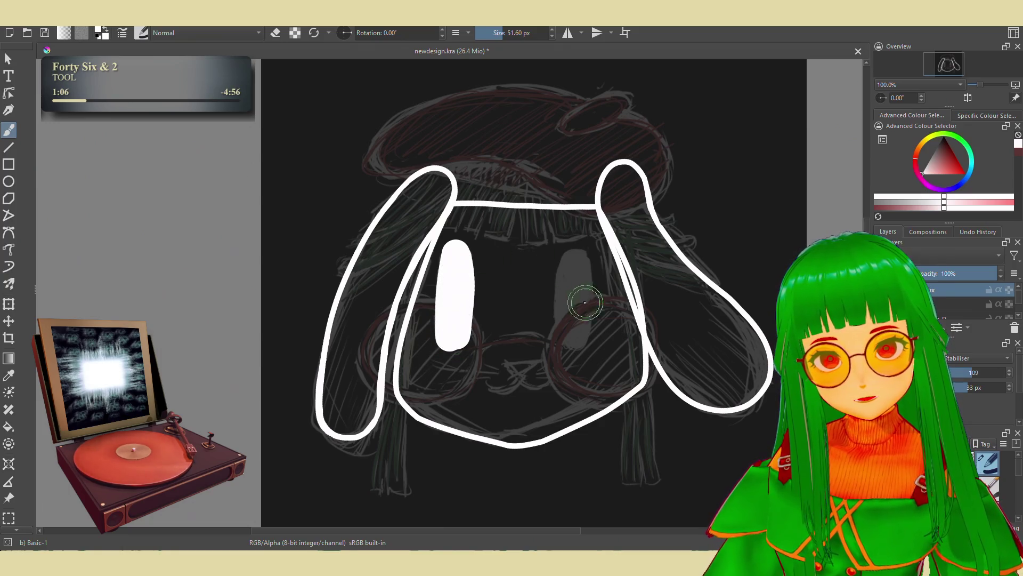
pyautogui.moveTo(575, 258); pyautogui.dragTo(575, 261)
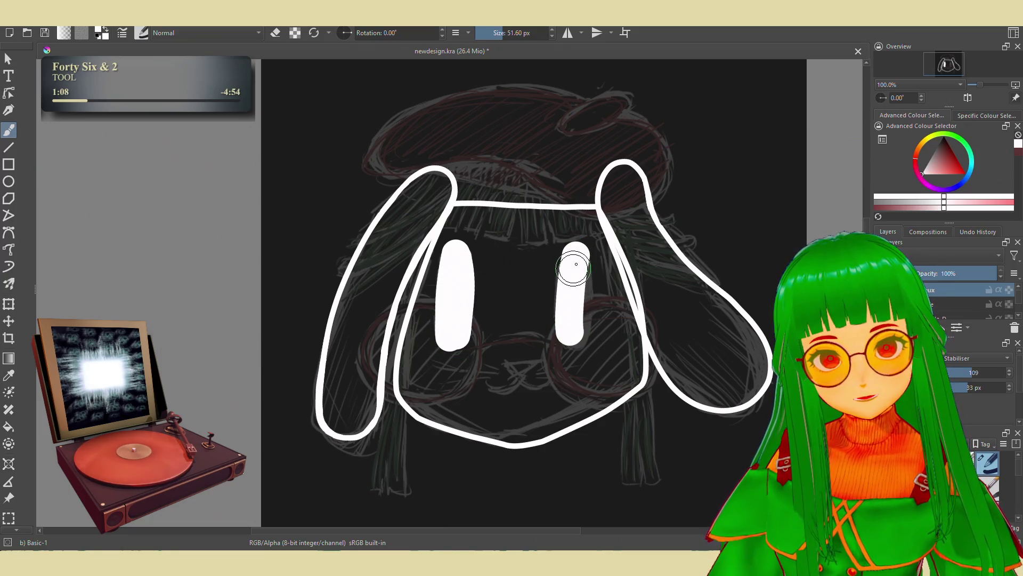
# Set Smoothing to None, repaint the right eye's outline, revert it rounder and touch up the left eye's top
pyautogui.click(969, 356)
pyautogui.click(961, 328)
pyautogui.moveTo(572, 260)
pyautogui.mouseDown()
pyautogui.moveTo(572, 335)
pyautogui.moveTo(581, 255)
pyautogui.moveTo(576, 277)
pyautogui.moveTo(598, 286)
pyautogui.moveTo(577, 277)
pyautogui.moveTo(571, 324)
pyautogui.mouseUp()
pyautogui.hotkey('ctrl', 'z')
pyautogui.hotkey('ctrl', 'z')
pyautogui.hotkey('ctrl', 'z')
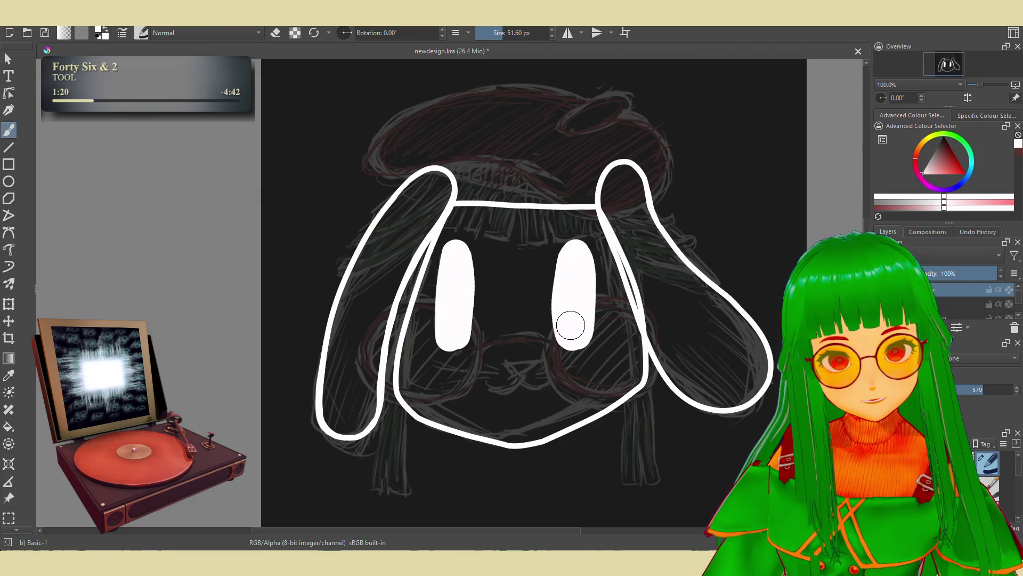
pyautogui.moveTo(458, 255); pyautogui.dragTo(462, 267)
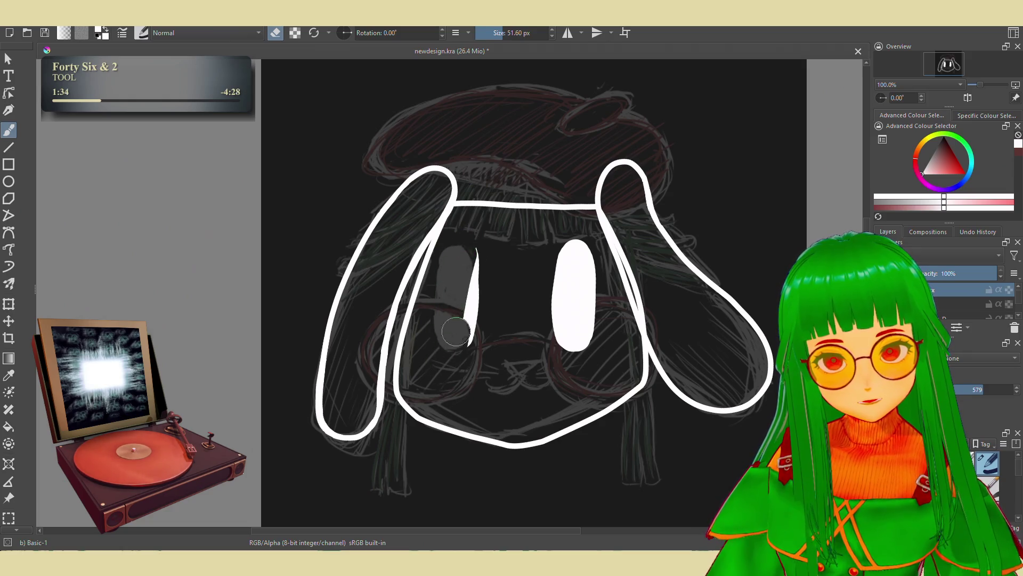
# Redraw the left eye with a cleaner outline, toggling eraser mode to check its edges
pyautogui.moveTo(458, 259); pyautogui.dragTo(450, 330)
pyautogui.hotkey('ctrl', 'z')
pyautogui.hotkey('ctrl', 'z')
pyautogui.moveTo(459, 267); pyautogui.dragTo(457, 285)
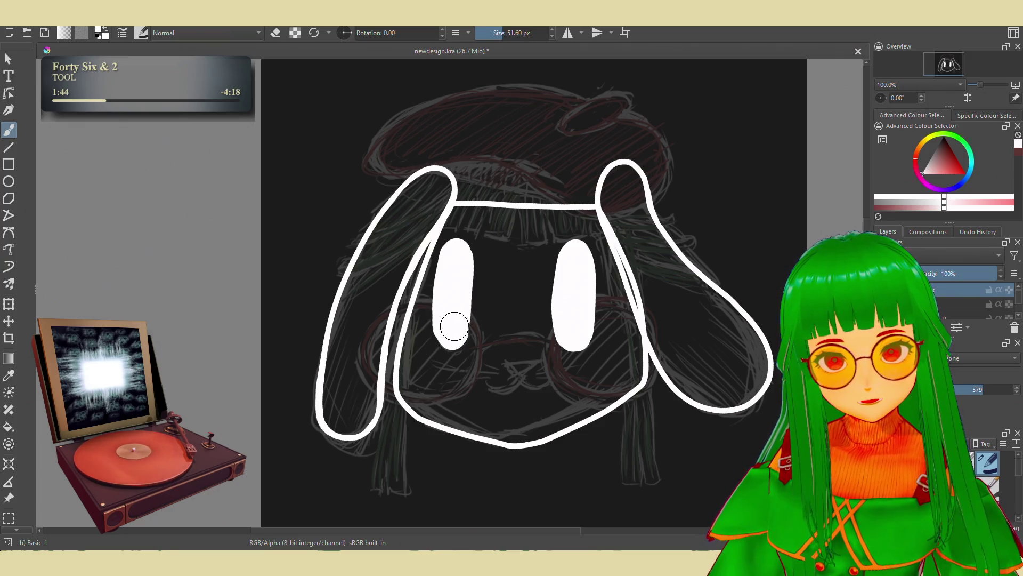
pyautogui.press('e')
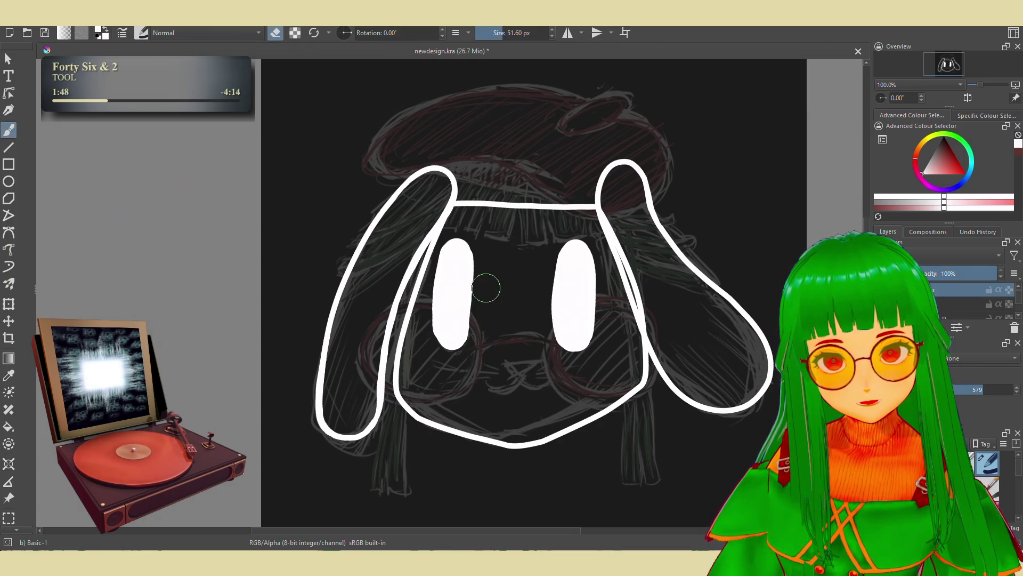
pyautogui.press('e')
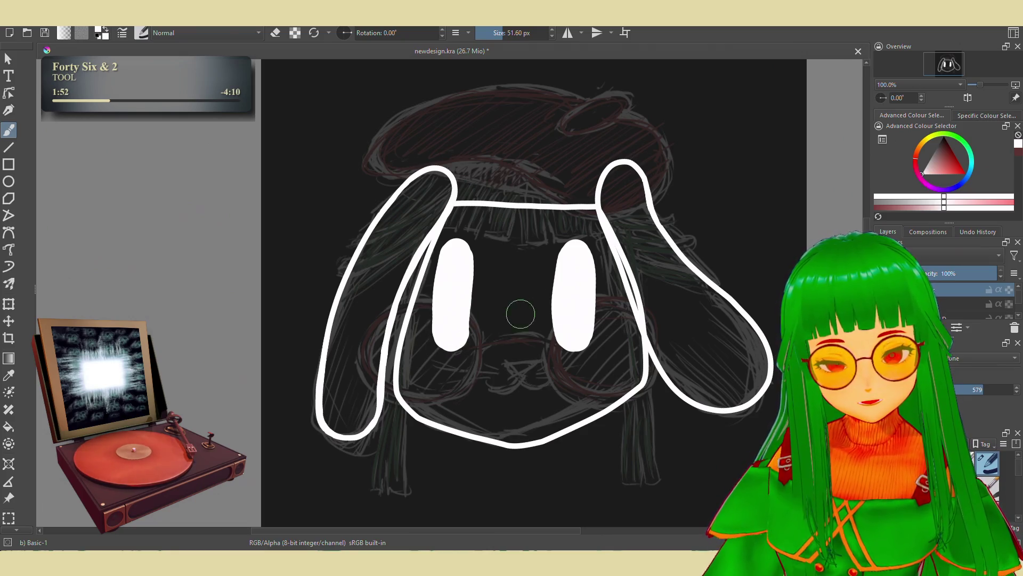
pyautogui.press('e')
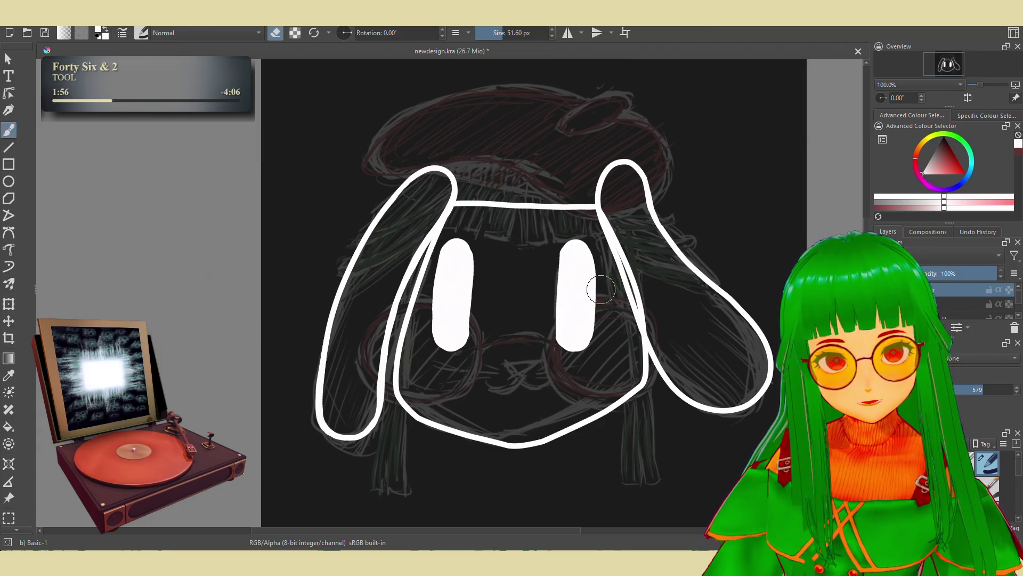
pyautogui.press('e')
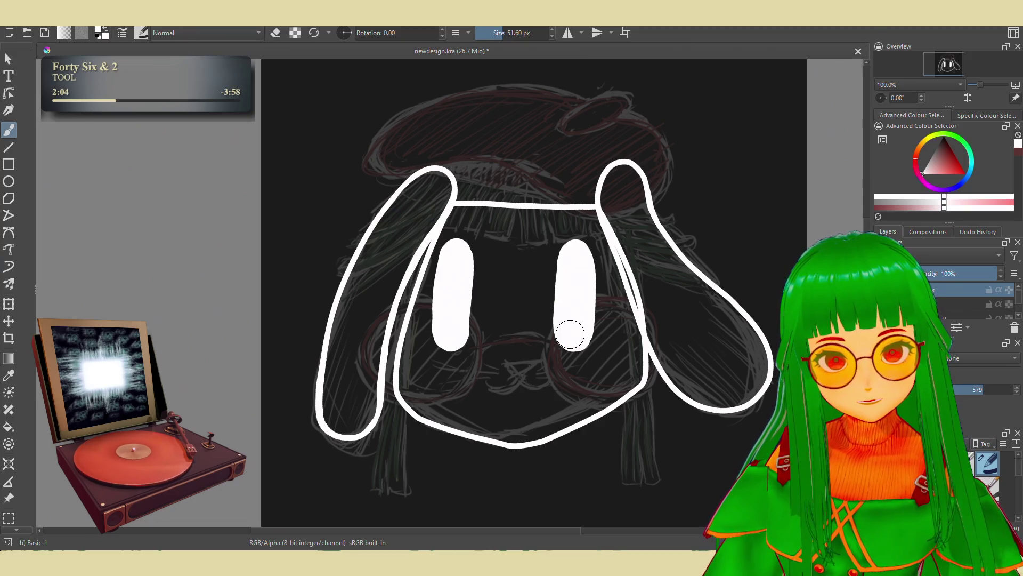
# Trim the left eye's top and right edge and fill out its side so it matches the right eye
pyautogui.press('e')
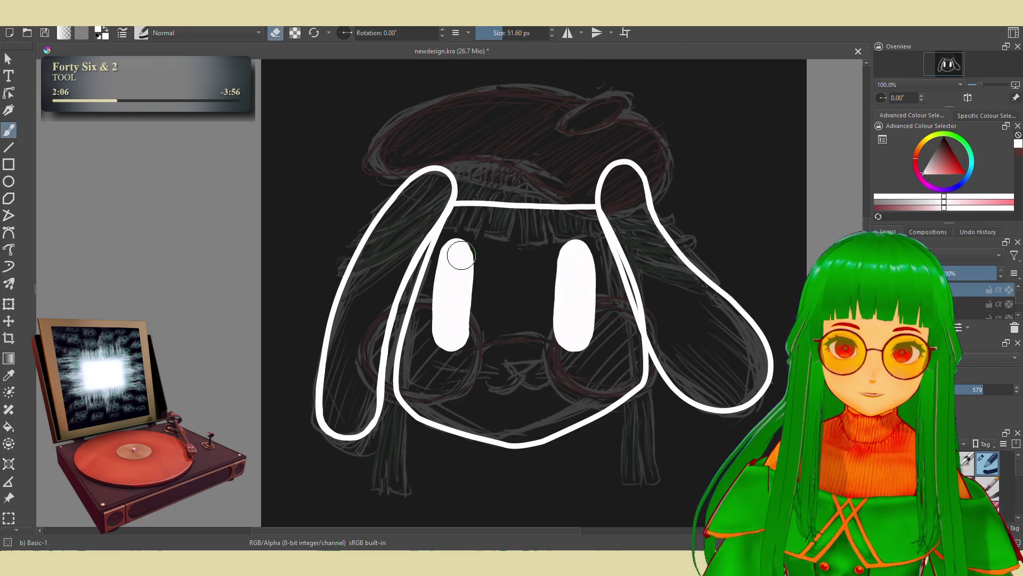
pyautogui.moveTo(459, 258); pyautogui.dragTo(457, 255)
pyautogui.press('e')
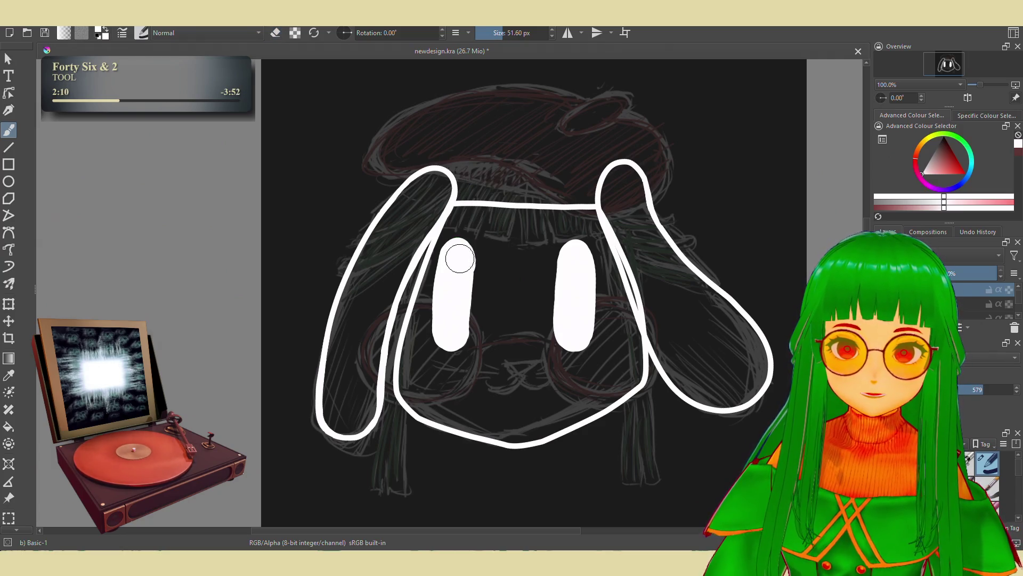
pyautogui.moveTo(462, 272); pyautogui.dragTo(461, 314)
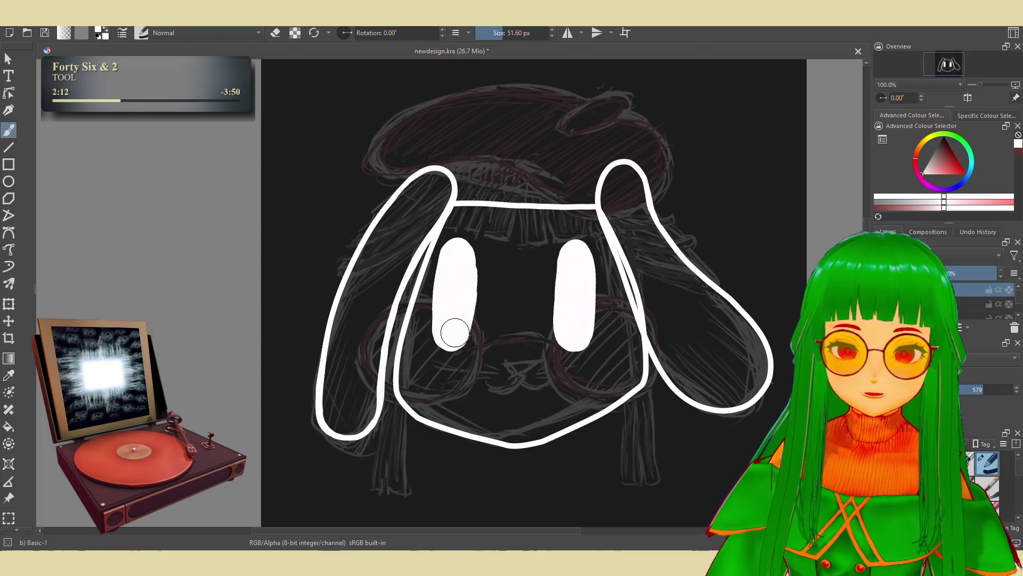
pyautogui.press('e')
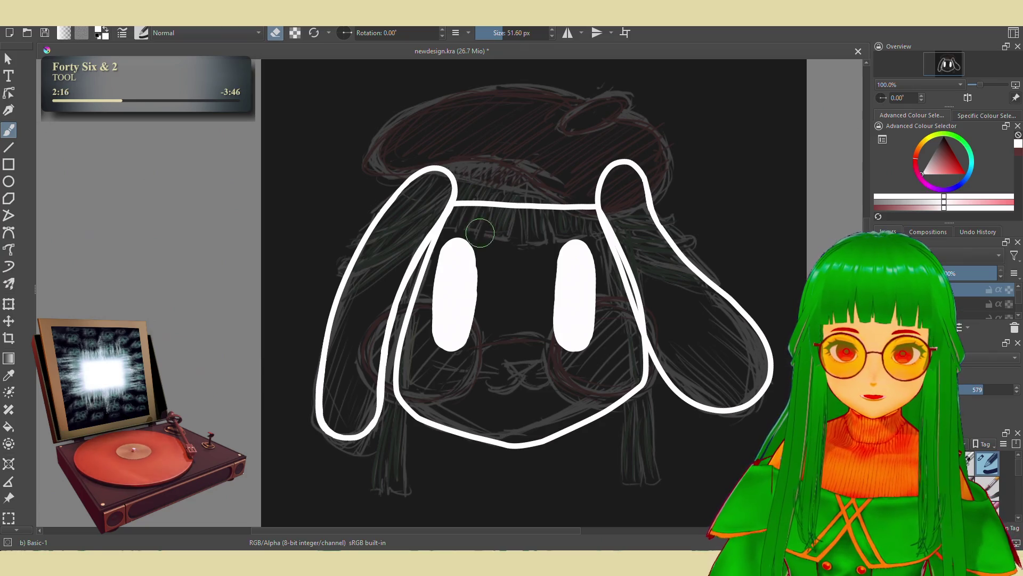
pyautogui.moveTo(488, 250); pyautogui.dragTo(487, 303)
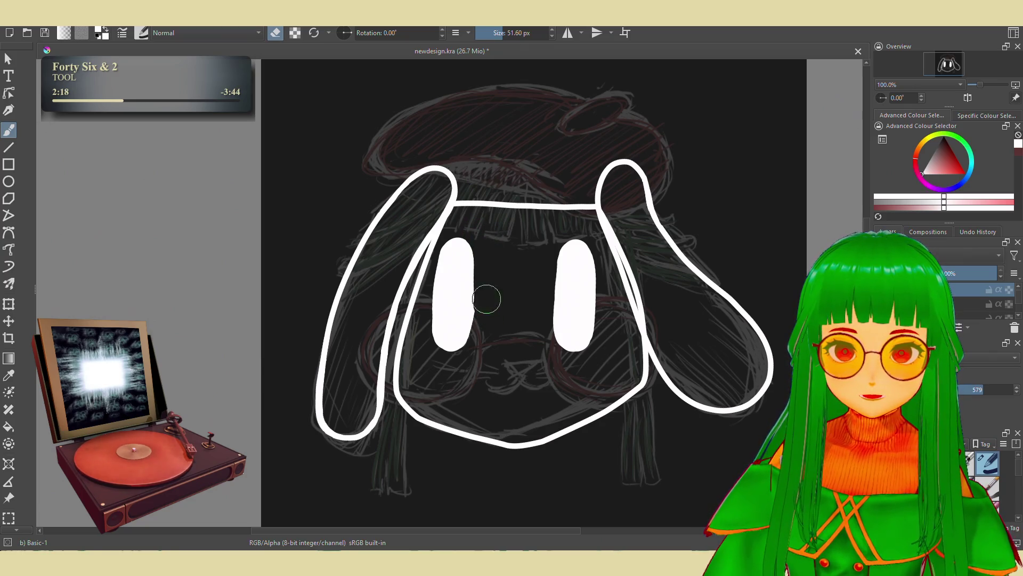
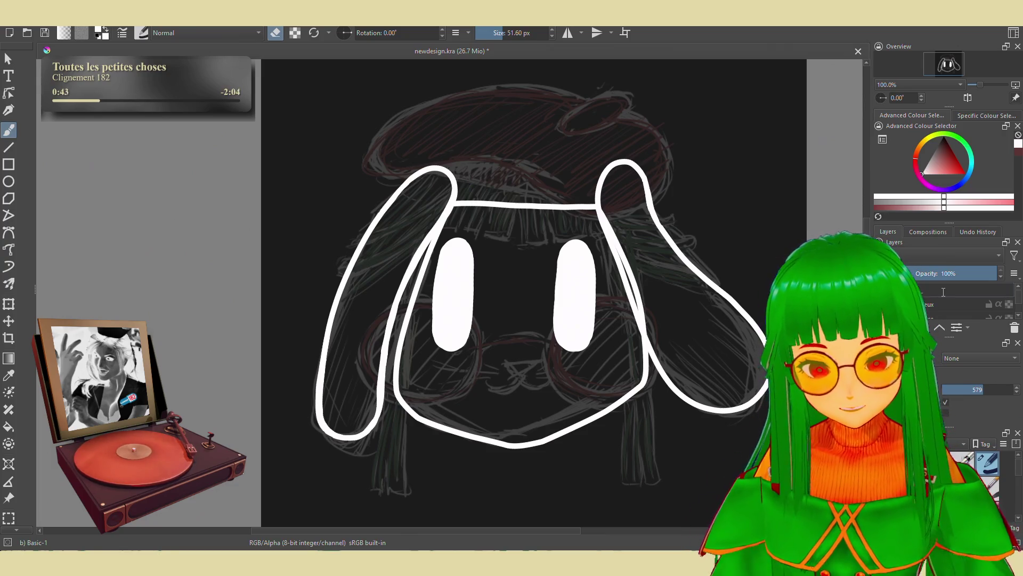
pyautogui.write('Nez')
# Commit the layer name ending in _Nez and nudge the canvas view
pyautogui.press('Return')
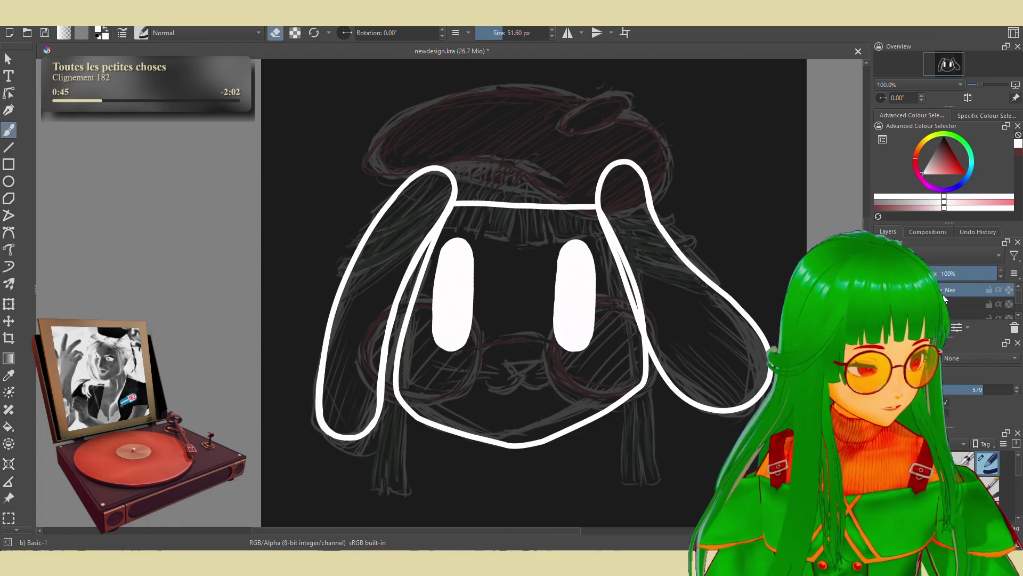
pyautogui.scroll(-1, 596, 311)
pyautogui.moveTo(596, 311); pyautogui.dragTo(614, 326)
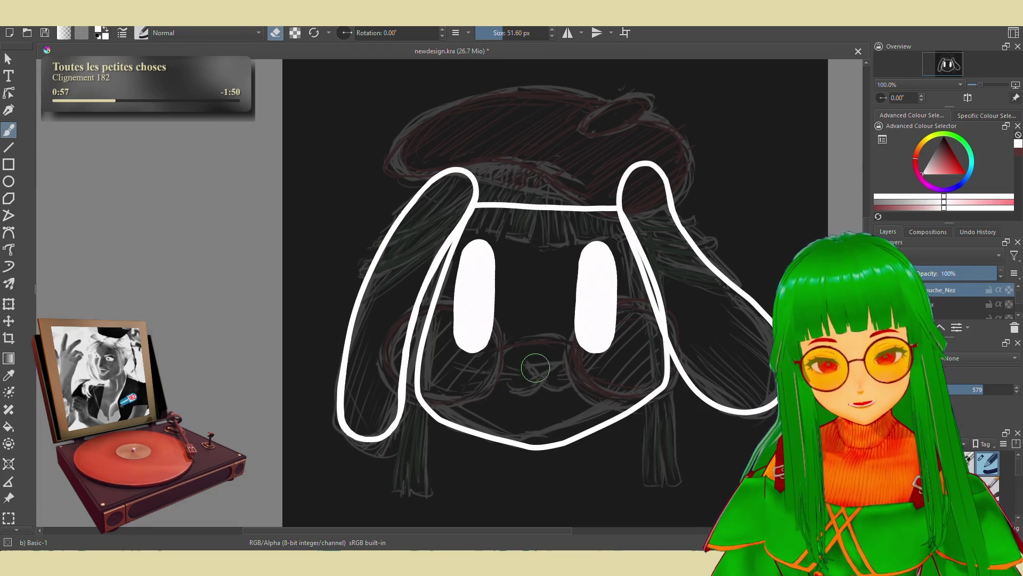
# Shrink the brush, leave eraser mode, try a mouth stroke and enable Stabiliser smoothing
pyautogui.click(496, 36)
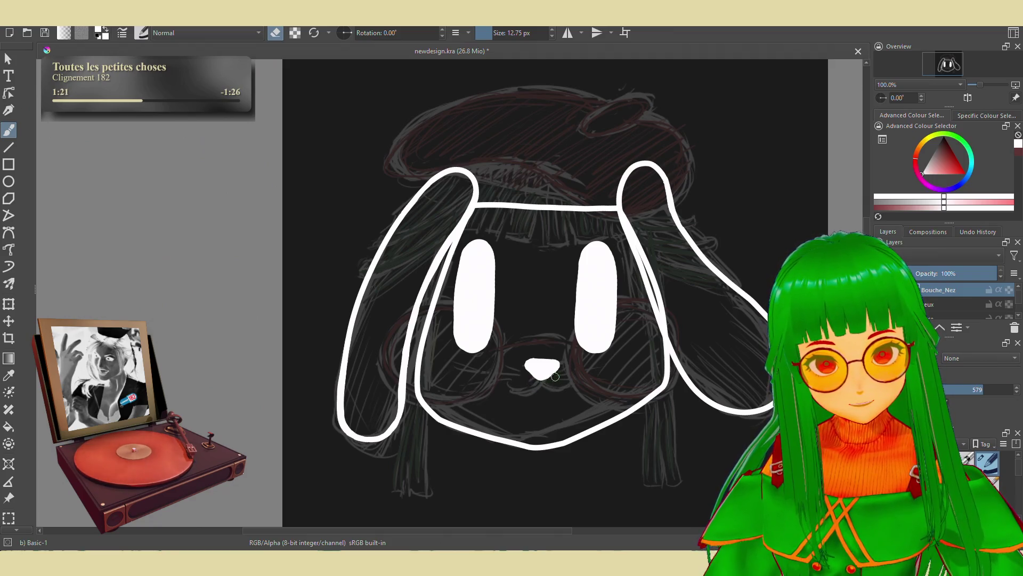
pyautogui.press('e')
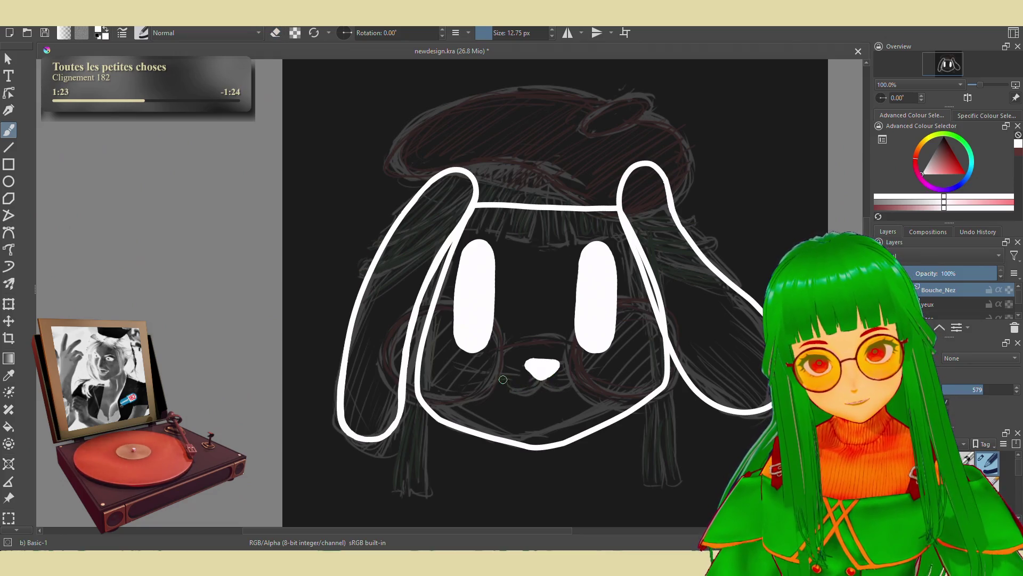
pyautogui.moveTo(502, 382); pyautogui.dragTo(541, 384)
pyautogui.hotkey('ctrl', 'z')
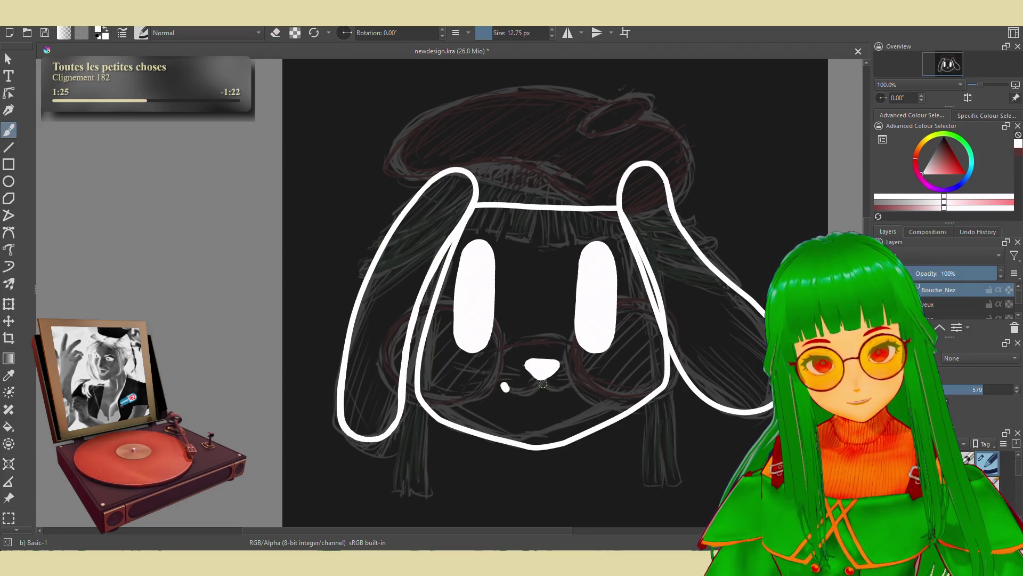
pyautogui.click(962, 364)
pyautogui.click(967, 390)
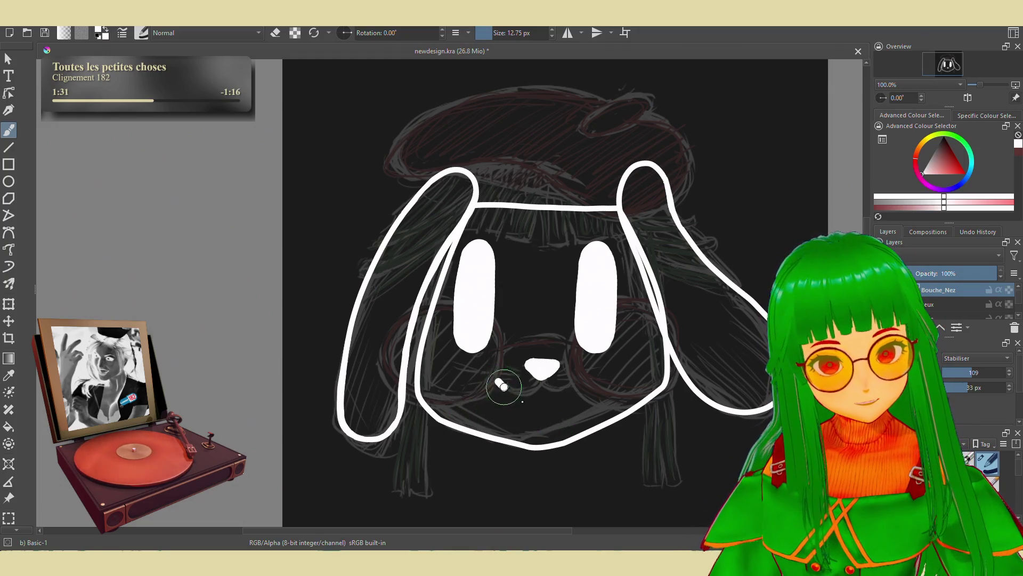
# Attempt the left and right mouth curves under the nose, undoing each try
pyautogui.moveTo(507, 383)
pyautogui.mouseDown()
pyautogui.moveTo(551, 369)
pyautogui.moveTo(540, 385)
pyautogui.moveTo(542, 370)
pyautogui.moveTo(569, 390)
pyautogui.mouseUp()
pyautogui.hotkey('ctrl', 'z')
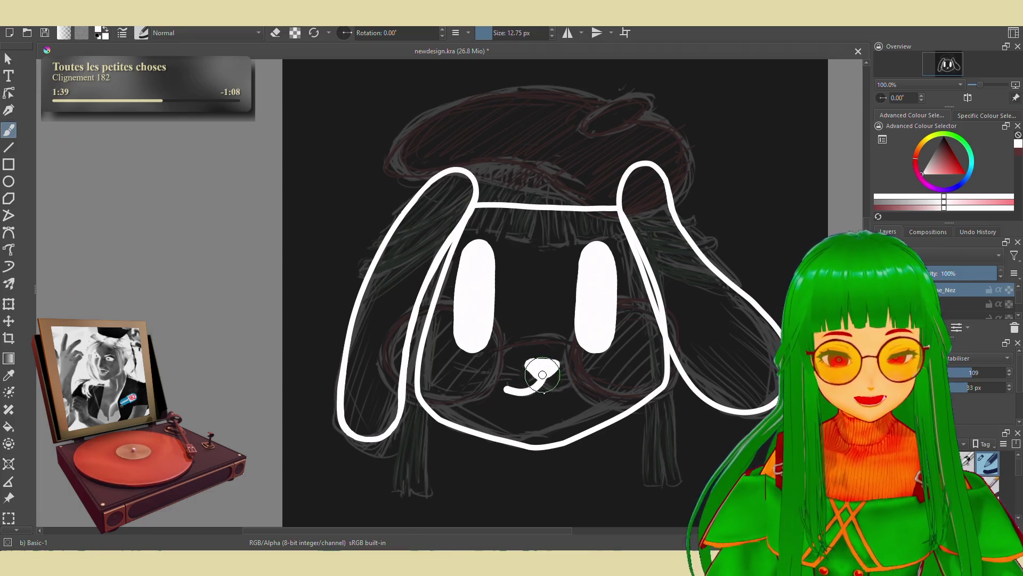
pyautogui.hotkey('ctrl', 'z')
pyautogui.moveTo(542, 374); pyautogui.dragTo(558, 389)
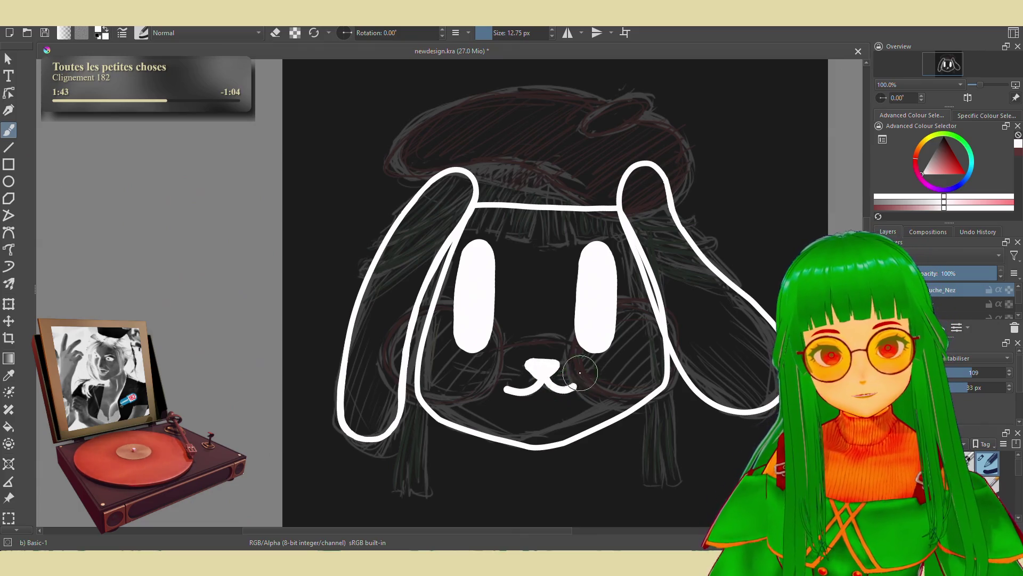
pyautogui.hotkey('ctrl', 'z')
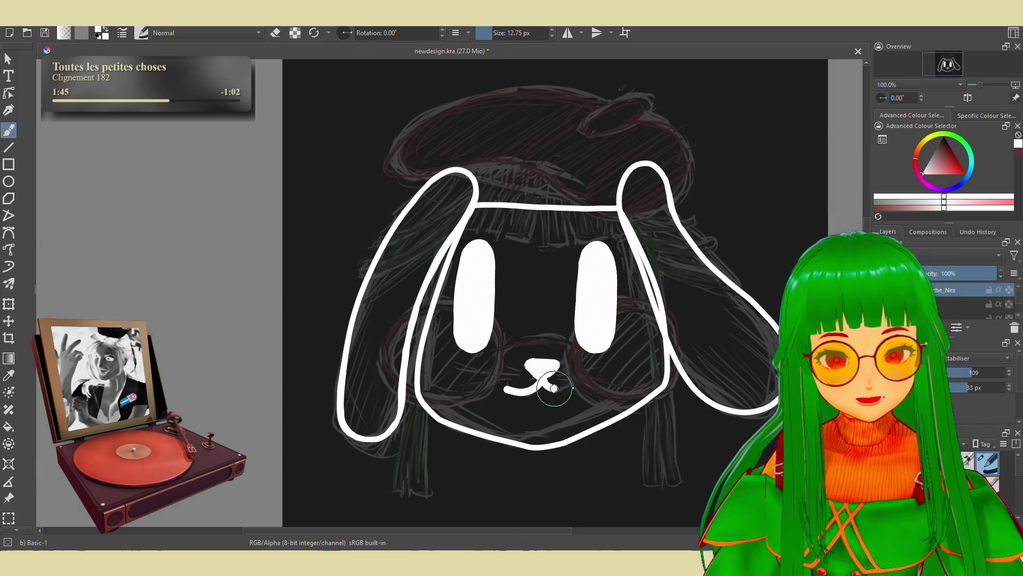
pyautogui.moveTo(542, 373); pyautogui.dragTo(582, 387)
pyautogui.hotkey('ctrl', 'z')
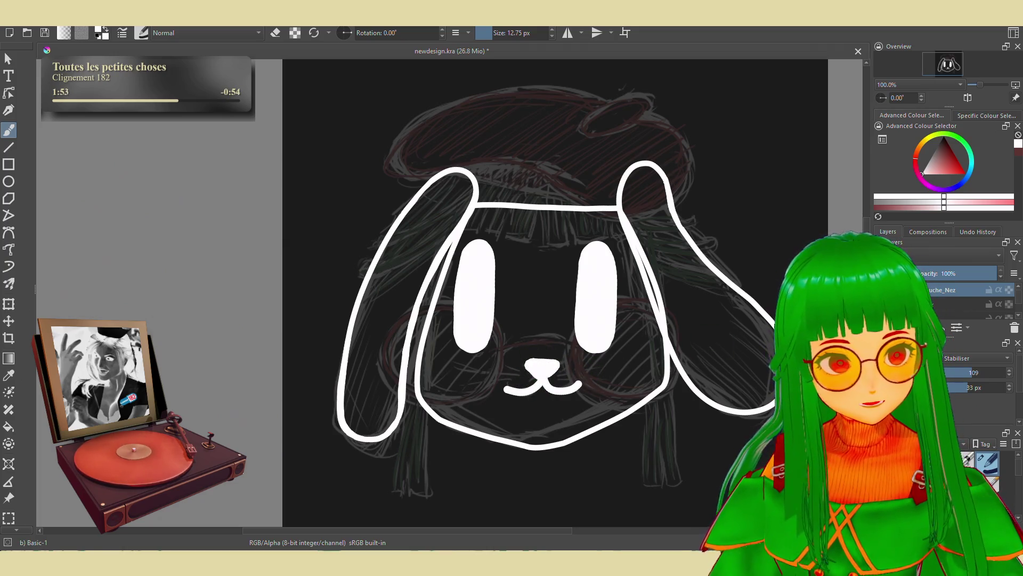
pyautogui.click(985, 357)
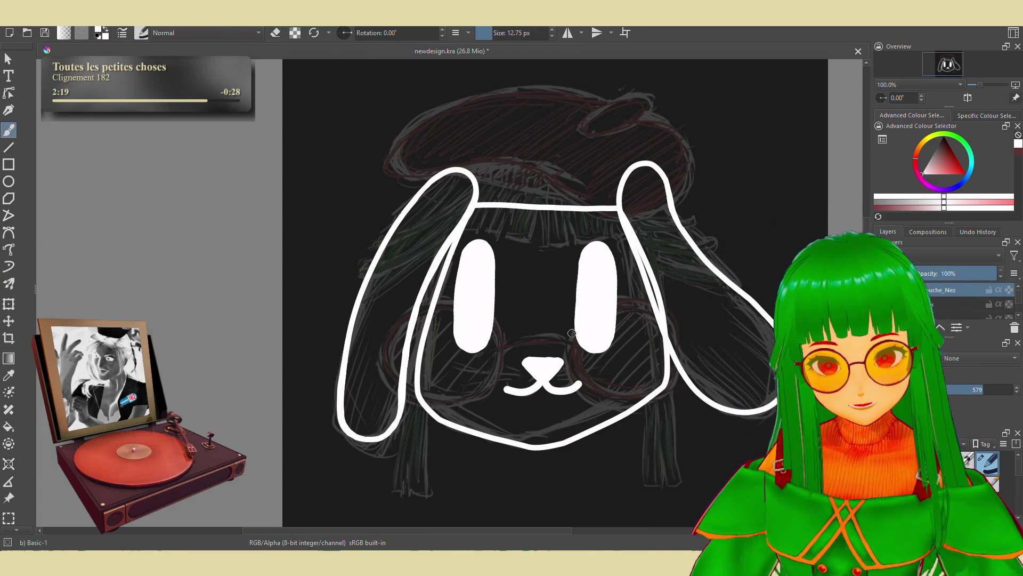
# Add a new empty paint layer above the nose-and-mouth layer
pyautogui.press('Insert')
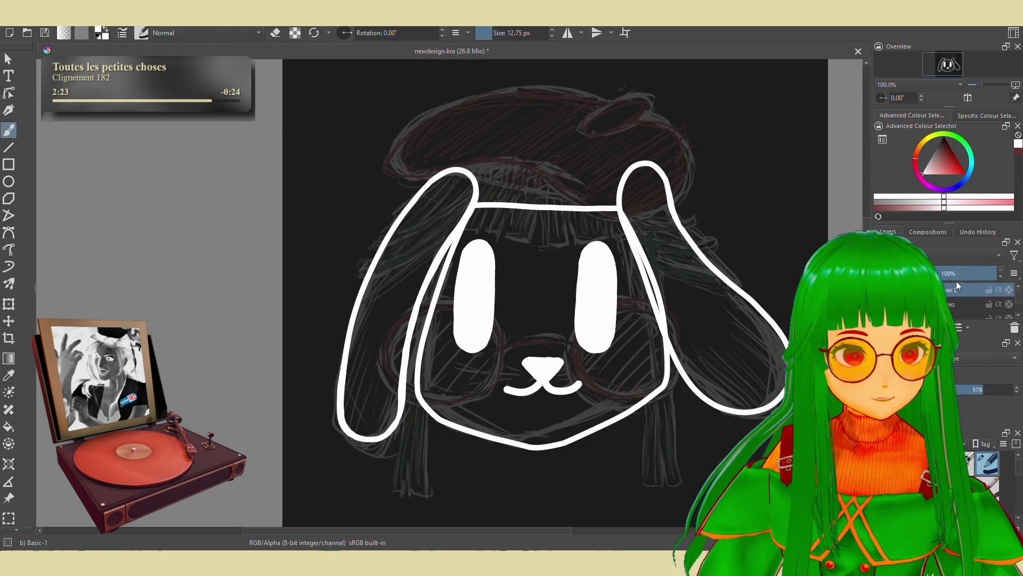
# Rename the new layer 'lunette' and set brush smoothing to Stabiliser
pyautogui.doubleClick(951, 288)
pyautogui.write('un')
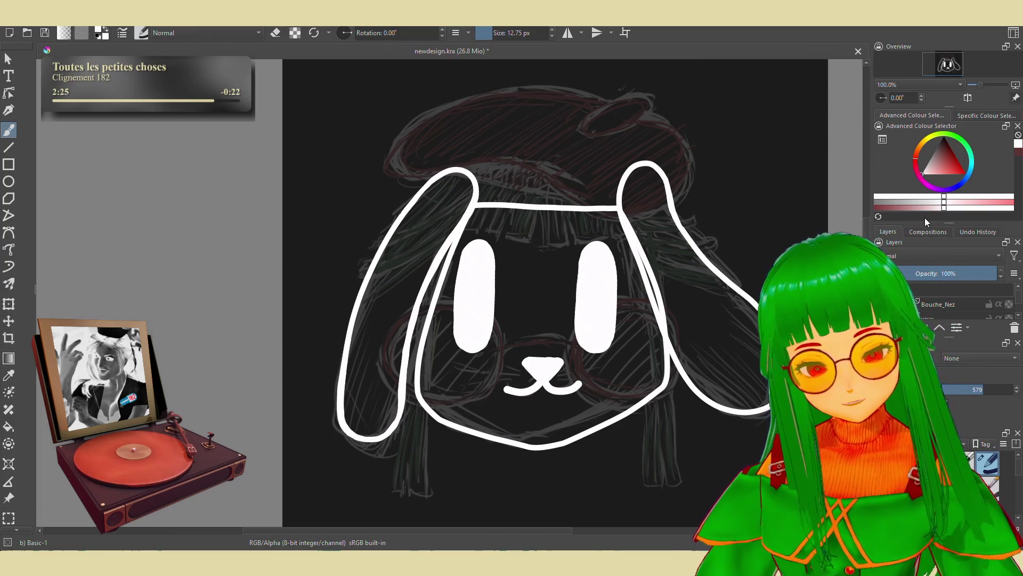
pyautogui.write('ette')
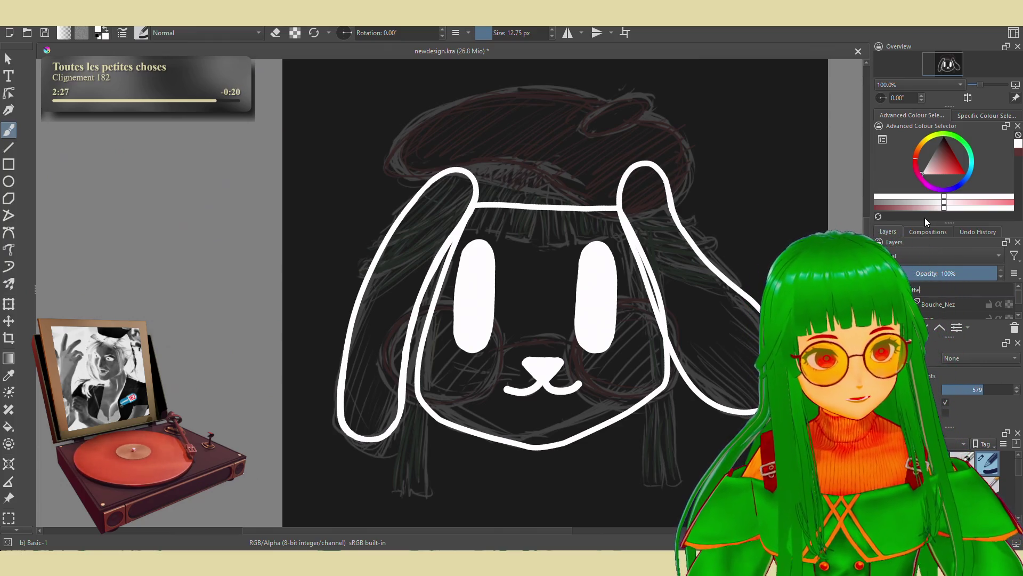
pyautogui.press('Return')
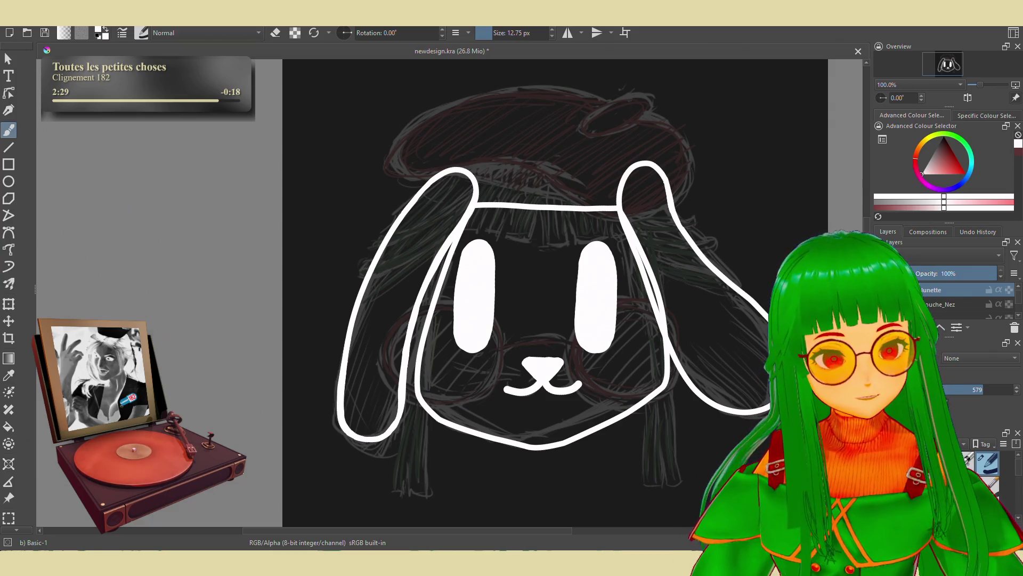
pyautogui.click(962, 355)
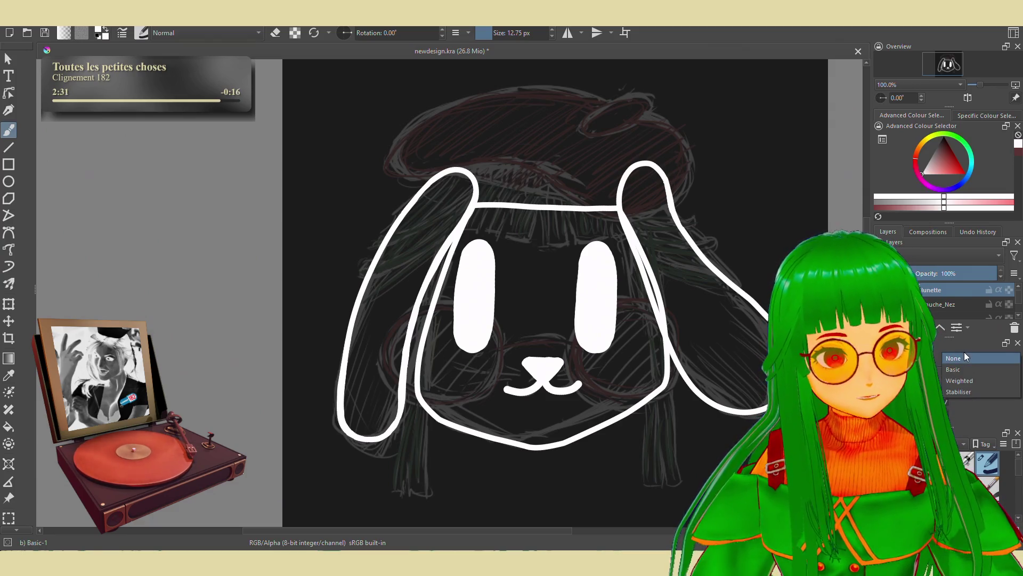
pyautogui.click(972, 392)
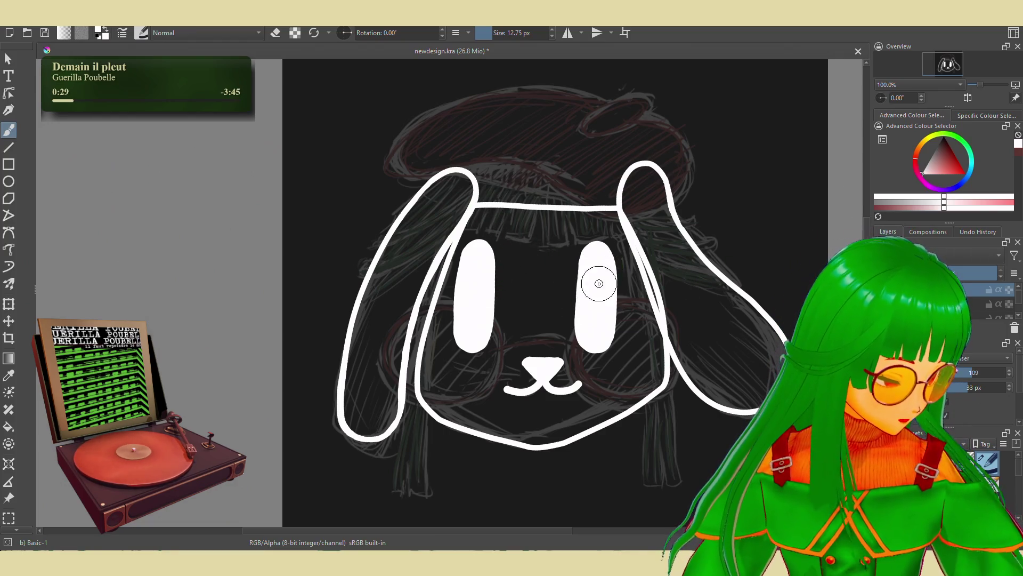
# Try a glasses rim around the right eye, undo it, and hide the mouth while dimming the eyes
pyautogui.moveTo(597, 293)
pyautogui.mouseDown()
pyautogui.moveTo(594, 322)
pyautogui.moveTo(613, 310)
pyautogui.mouseUp()
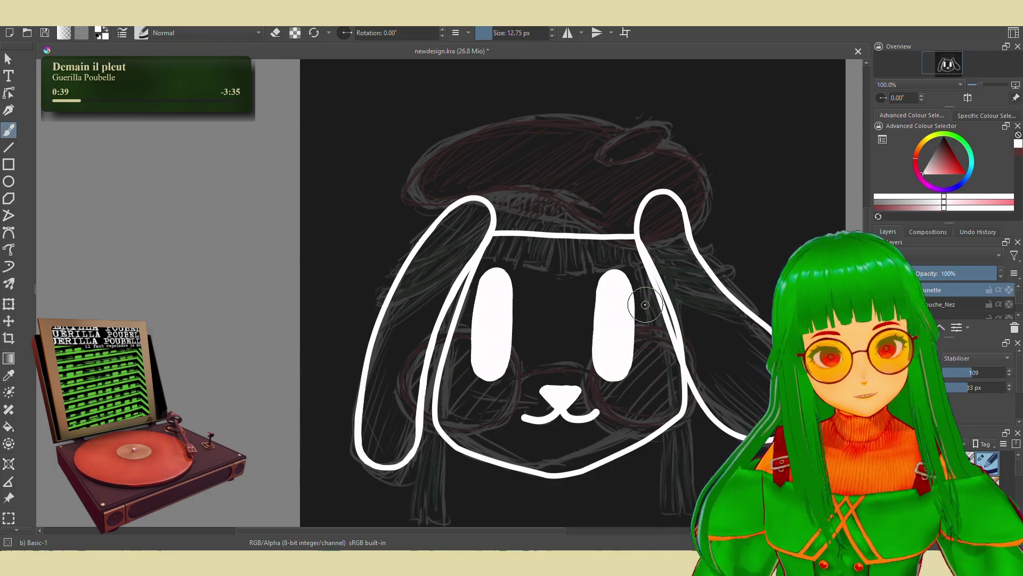
pyautogui.moveTo(648, 326); pyautogui.dragTo(664, 332)
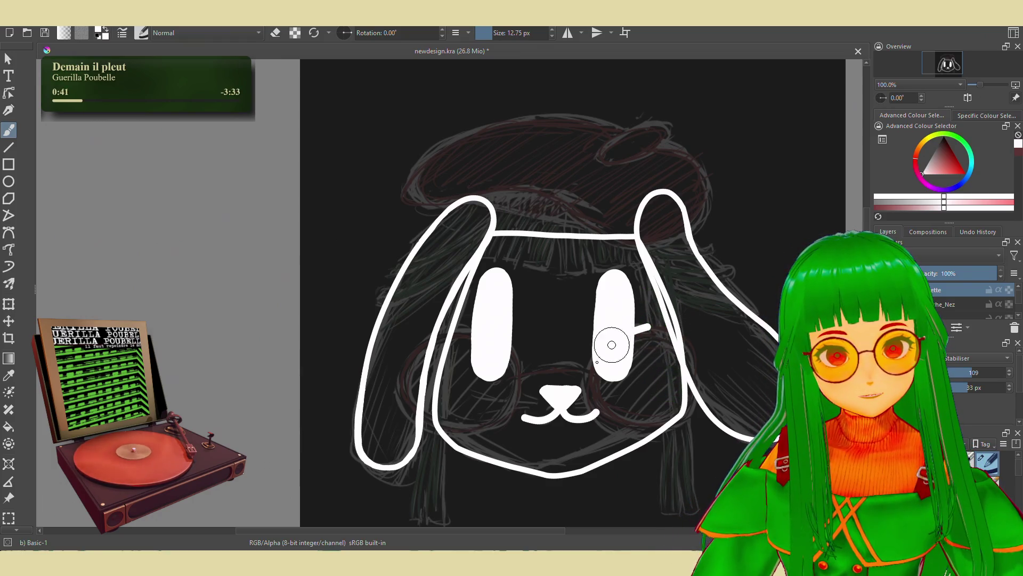
pyautogui.hotkey('ctrl', 'z')
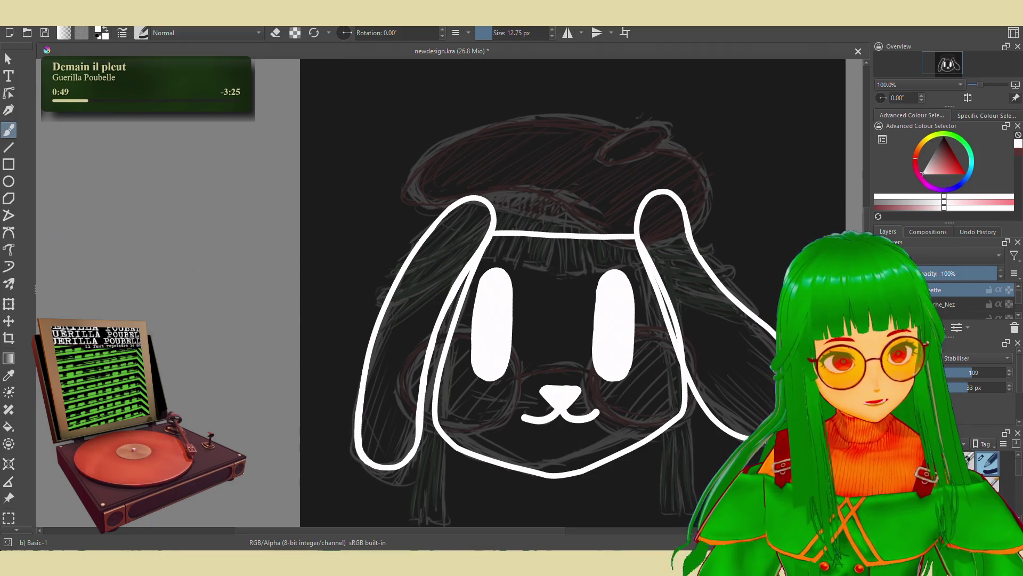
pyautogui.hotkey('ctrl', 'z')
pyautogui.hotkey('ctrl', 'z')
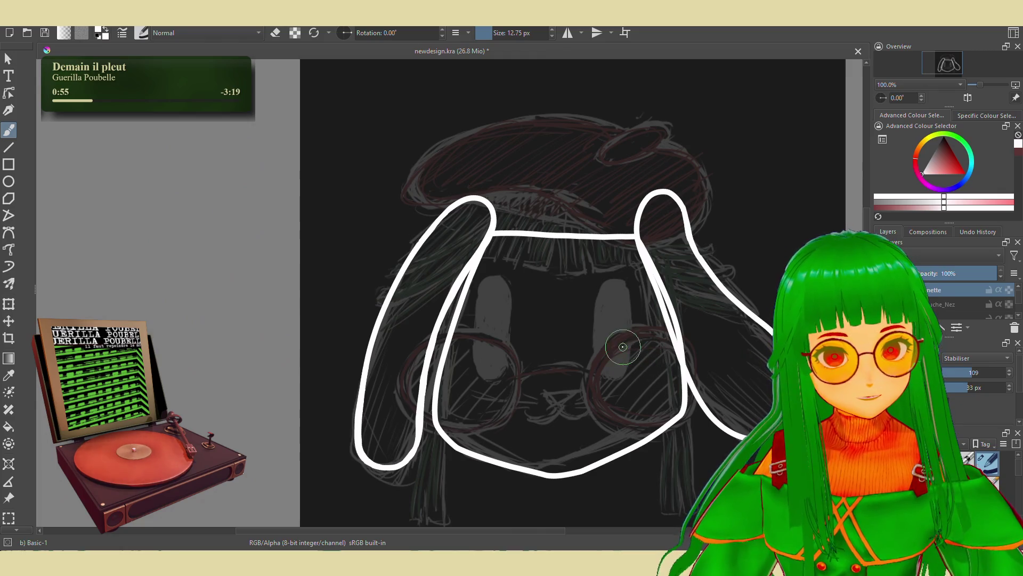
# Draw the right lens circle and thicken its left edge
pyautogui.moveTo(627, 337)
pyautogui.mouseDown()
pyautogui.moveTo(679, 432)
pyautogui.moveTo(707, 376)
pyautogui.moveTo(676, 330)
pyautogui.moveTo(640, 328)
pyautogui.mouseUp()
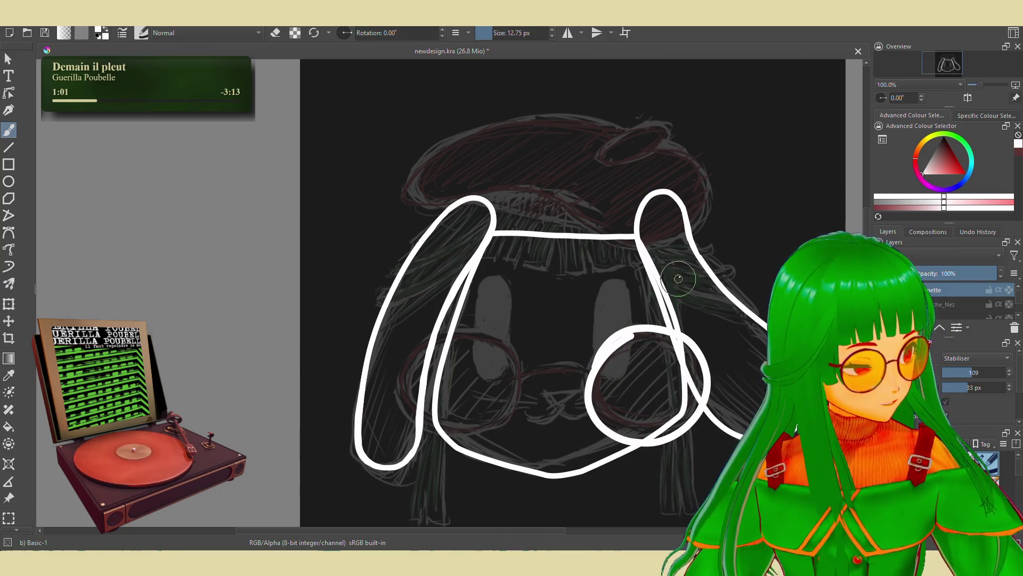
pyautogui.moveTo(630, 333); pyautogui.dragTo(598, 366)
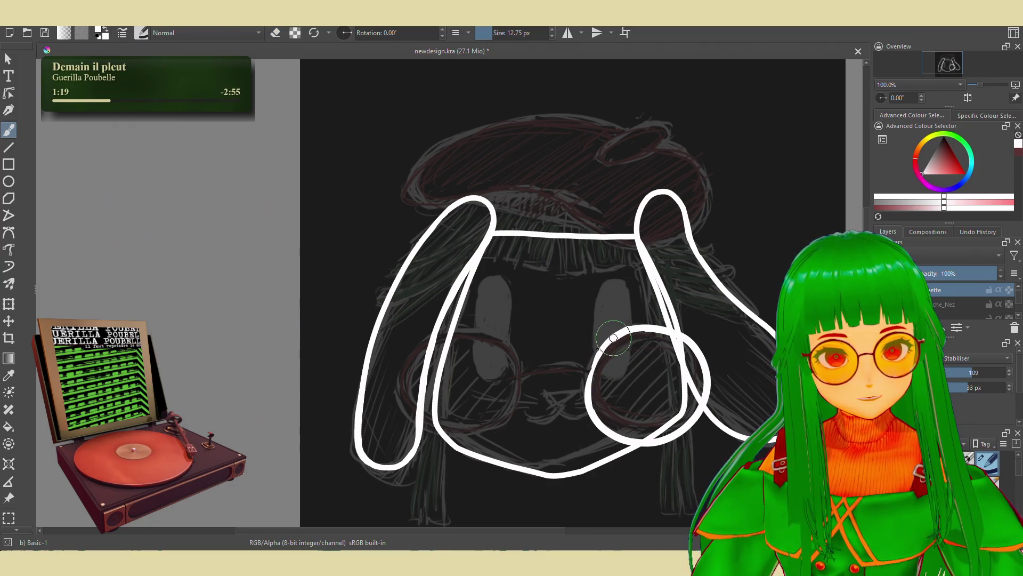
pyautogui.moveTo(586, 370); pyautogui.dragTo(584, 407)
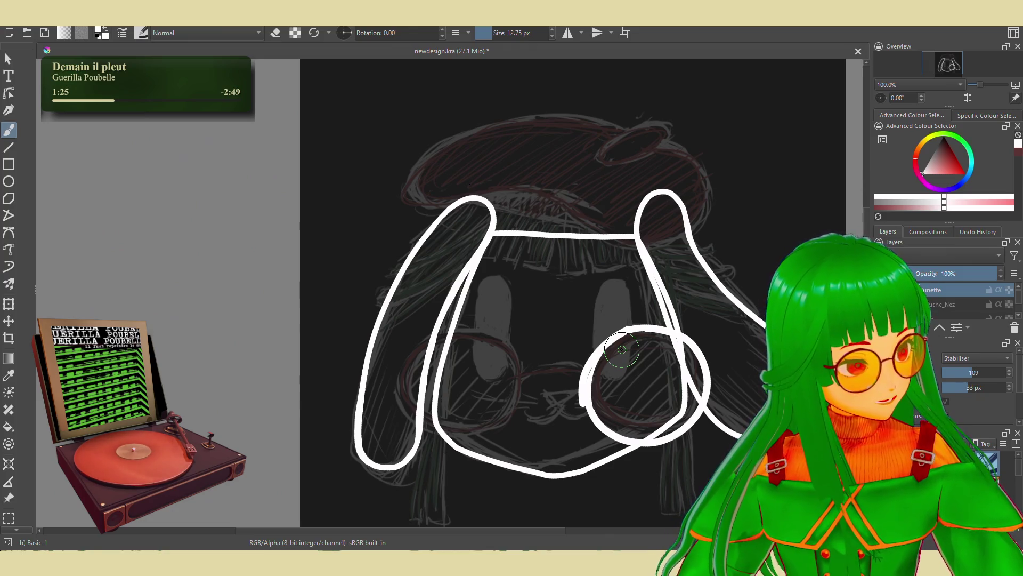
pyautogui.hotkey('ctrl', 'z')
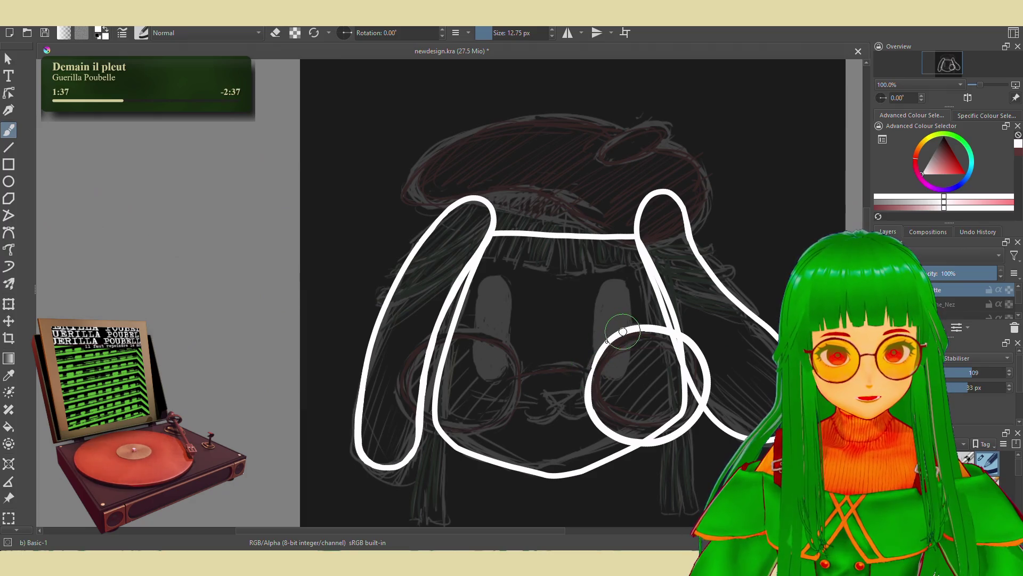
pyautogui.moveTo(600, 349); pyautogui.dragTo(596, 418)
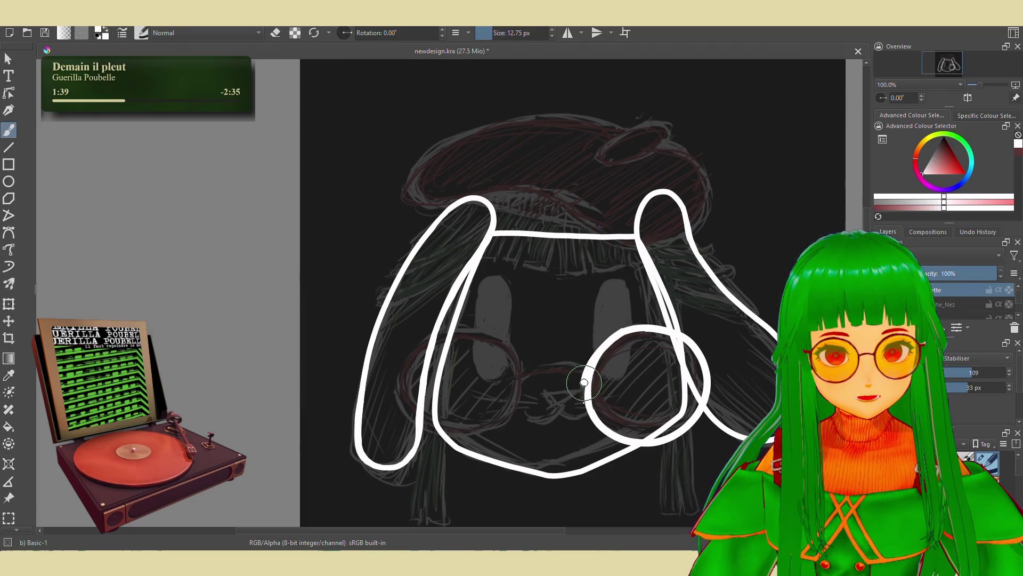
# Thin the right lens's left edge with the eraser, then return to painting
pyautogui.press('e')
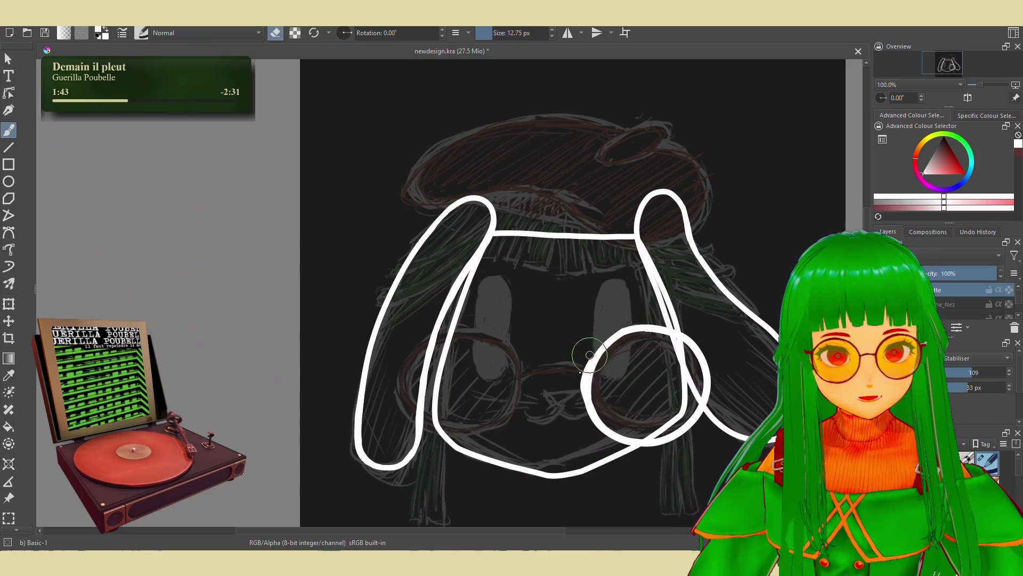
pyautogui.moveTo(585, 366); pyautogui.dragTo(581, 405)
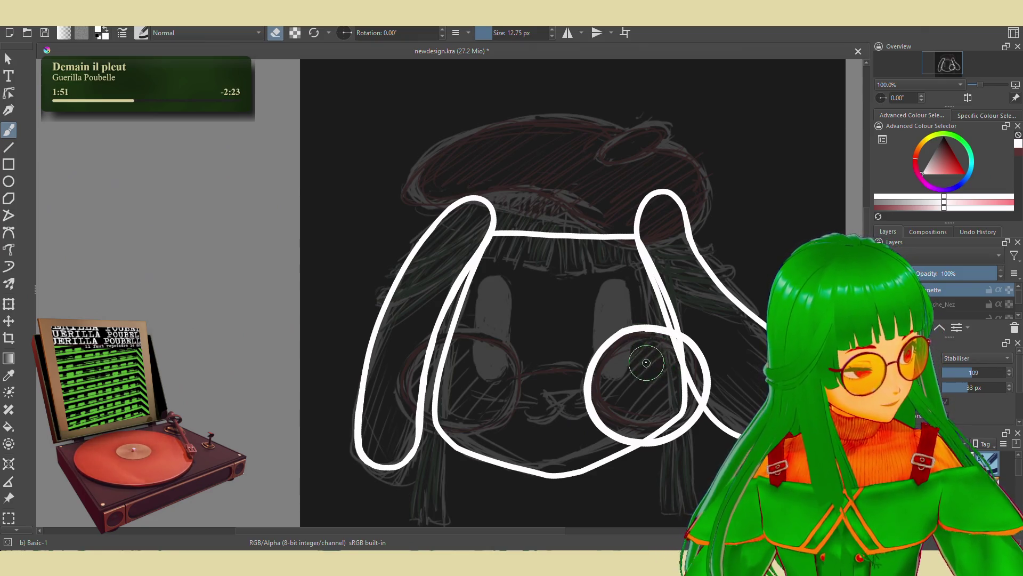
pyautogui.press('e')
pyautogui.moveTo(430, 326)
pyautogui.mouseDown()
pyautogui.moveTo(466, 326)
pyautogui.moveTo(439, 344)
pyautogui.moveTo(472, 329)
pyautogui.mouseUp()
pyautogui.hotkey('ctrl', 'z')
pyautogui.hotkey('ctrl', 'z')
# Make repeated attempts at a circle around the left eye, undoing each
pyautogui.press('e')
pyautogui.press('e')
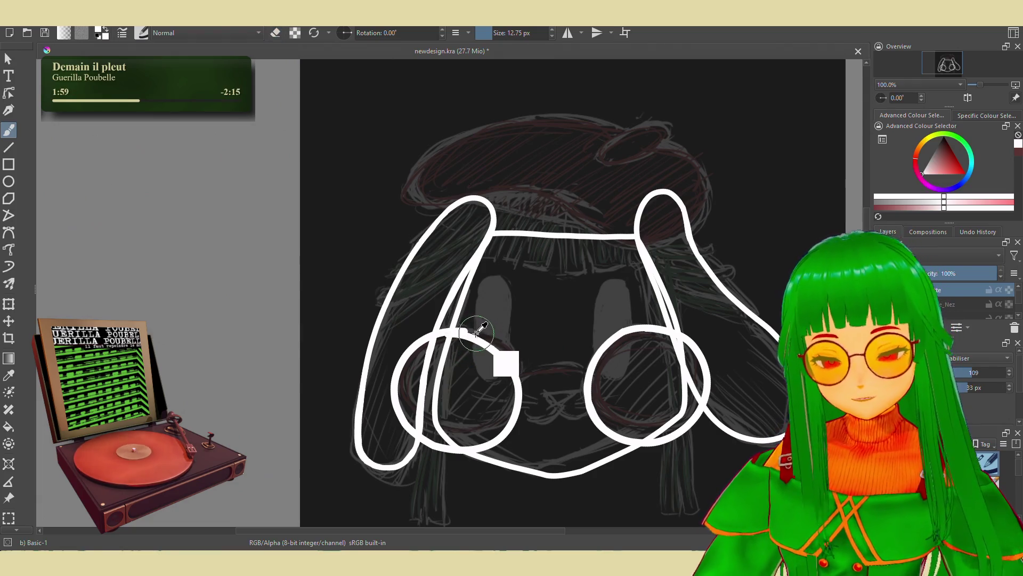
pyautogui.hotkey('ctrl', 'z')
pyautogui.moveTo(414, 337)
pyautogui.mouseDown()
pyautogui.moveTo(465, 324)
pyautogui.moveTo(480, 340)
pyautogui.moveTo(409, 397)
pyautogui.moveTo(471, 331)
pyautogui.mouseUp()
pyautogui.hotkey('ctrl', 'z')
pyautogui.hotkey('ctrl', 'z')
pyautogui.hotkey('ctrl', 'z')
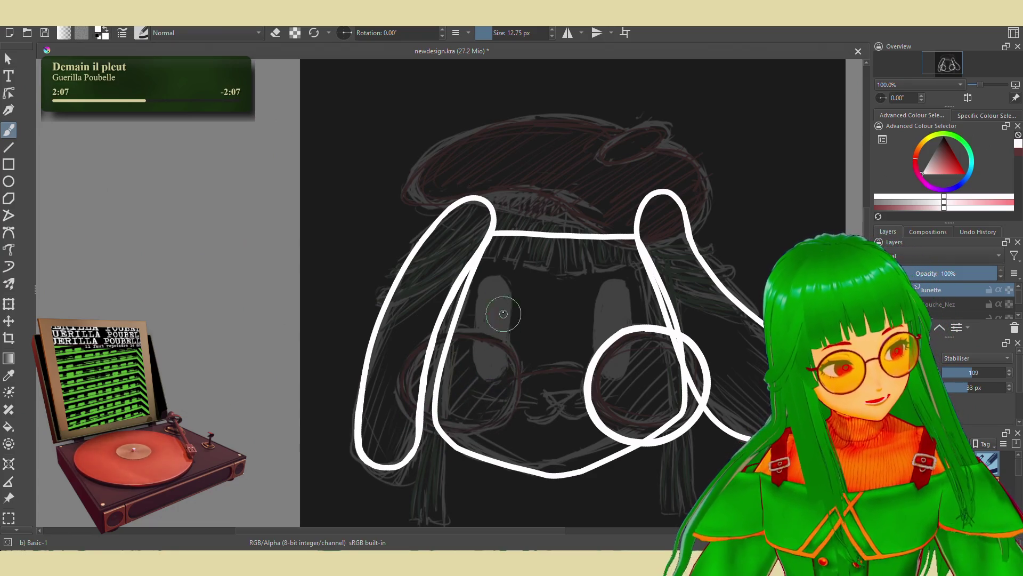
pyautogui.moveTo(471, 326); pyautogui.dragTo(479, 336)
pyautogui.hotkey('ctrl', 'z')
pyautogui.hotkey('ctrl', 'z')
pyautogui.hotkey('ctrl', 'z')
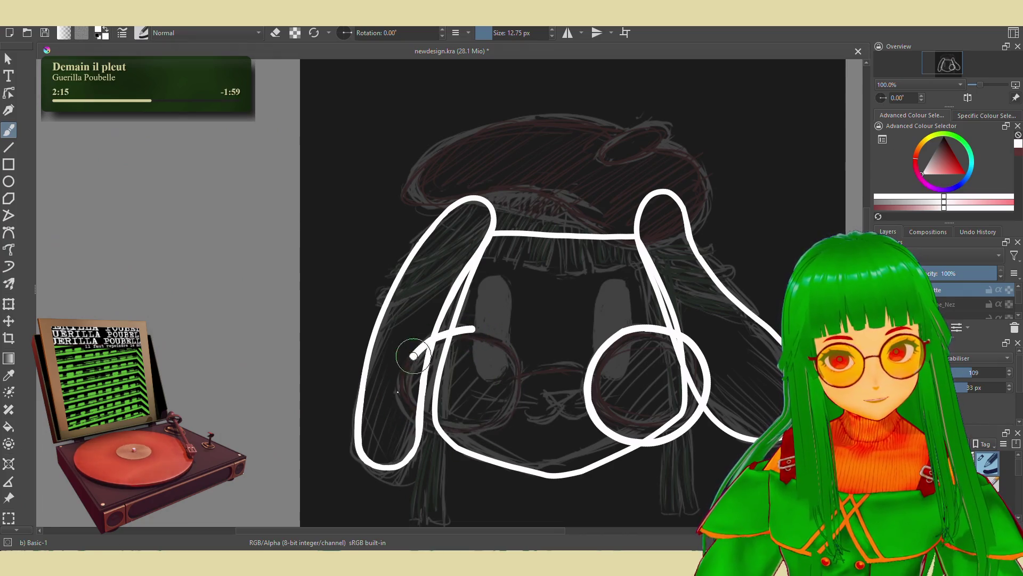
pyautogui.moveTo(417, 351); pyautogui.dragTo(471, 355)
# Redraw the left lens loop, keep one stroke and erase part of it
pyautogui.hotkey('ctrl', 'z')
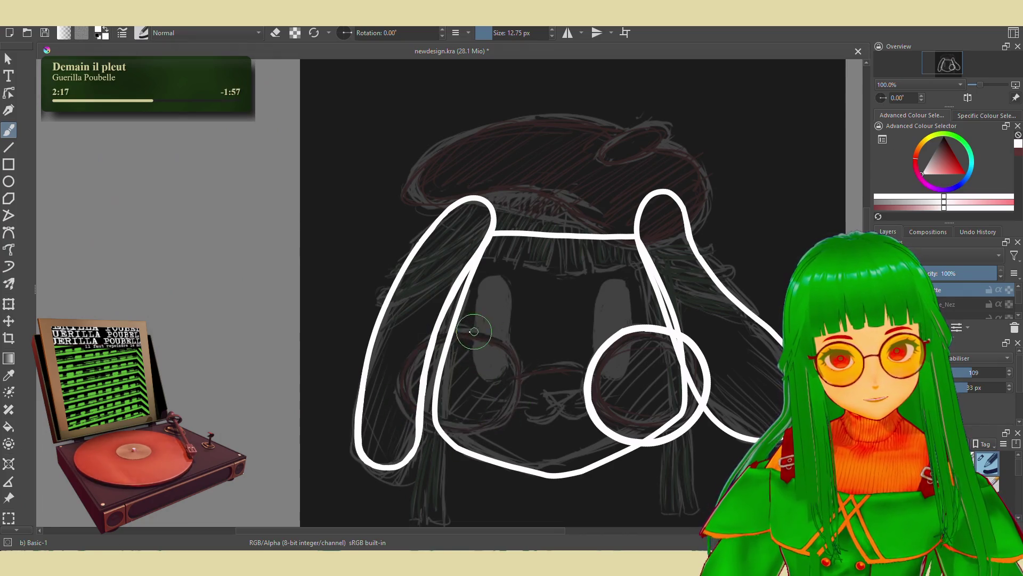
pyautogui.moveTo(432, 328); pyautogui.dragTo(511, 344)
pyautogui.hotkey('ctrl', 'z')
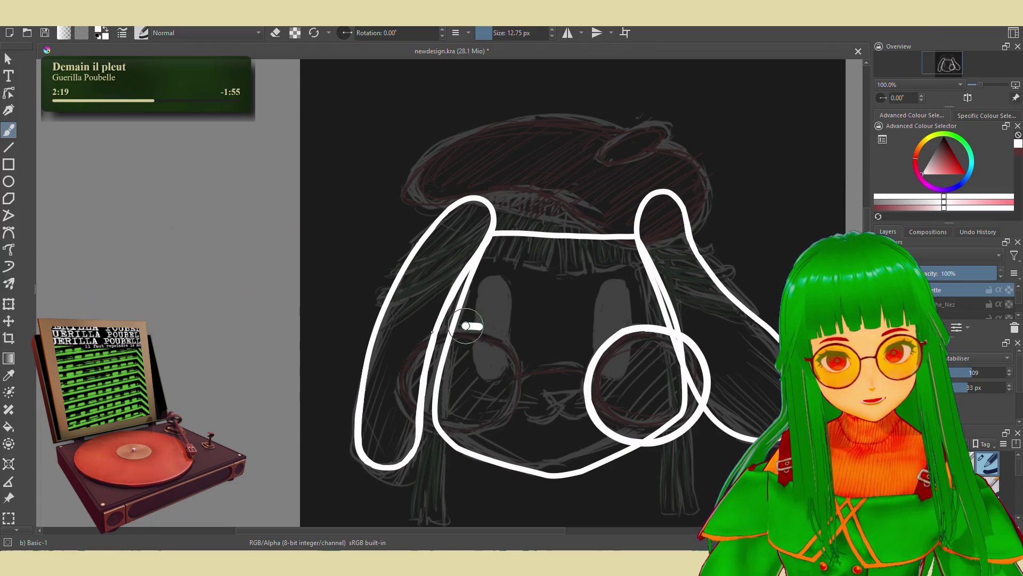
pyautogui.moveTo(436, 333); pyautogui.dragTo(511, 352)
pyautogui.hotkey('ctrl', 'z')
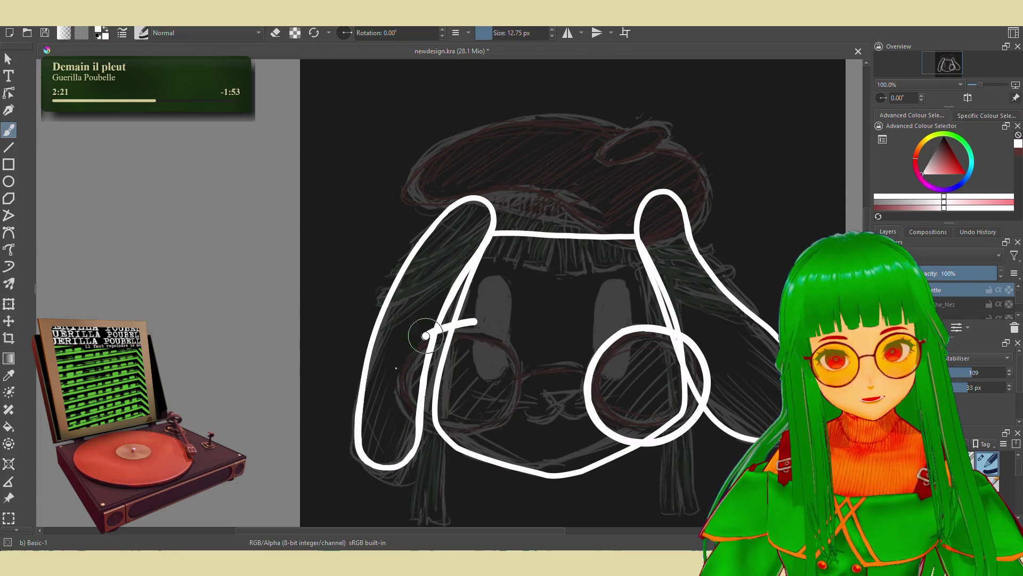
pyautogui.moveTo(432, 330)
pyautogui.mouseDown()
pyautogui.moveTo(399, 410)
pyautogui.moveTo(484, 347)
pyautogui.mouseUp()
pyautogui.hotkey('ctrl', 'z')
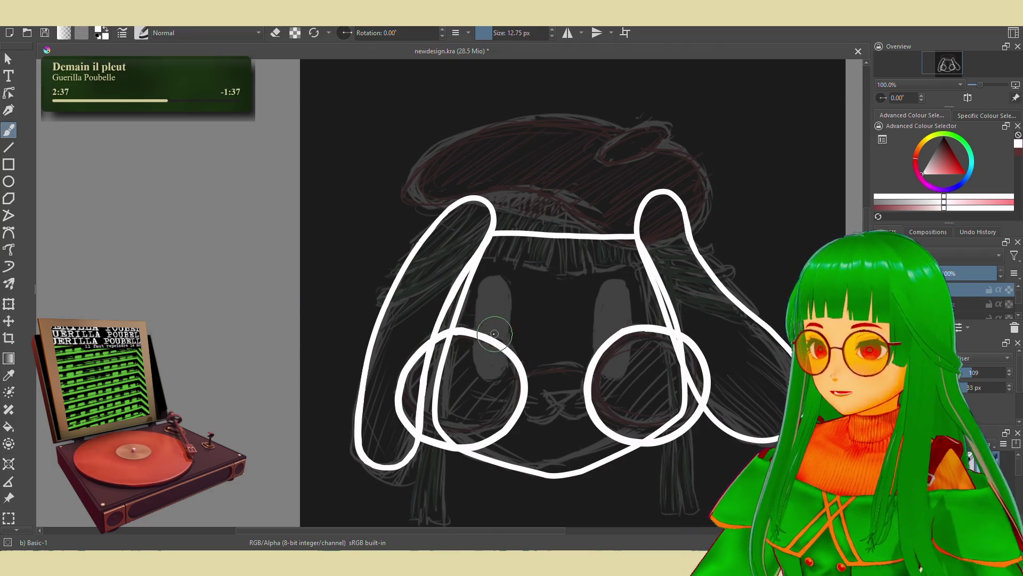
pyautogui.press('e')
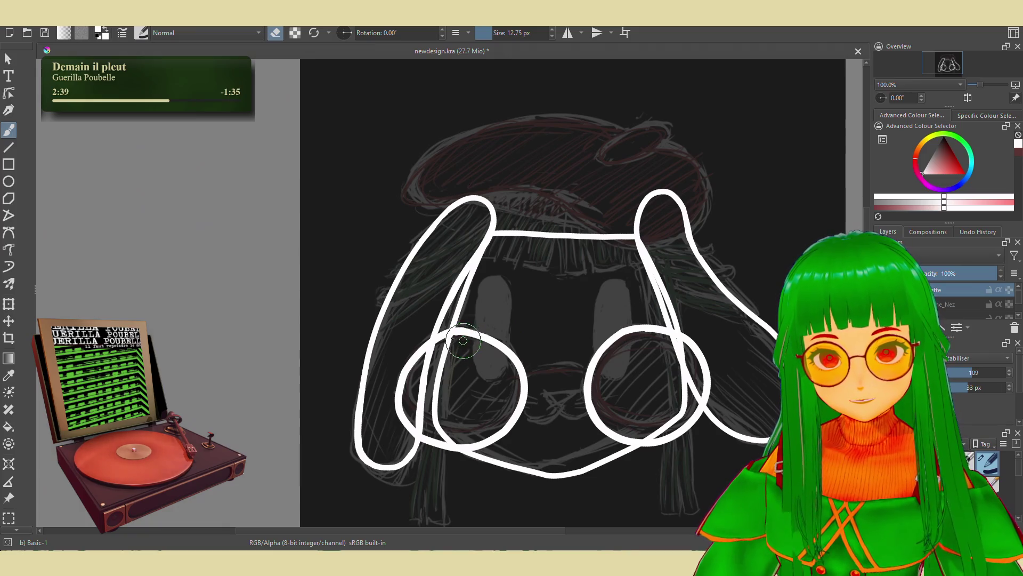
pyautogui.moveTo(444, 342); pyautogui.dragTo(473, 328)
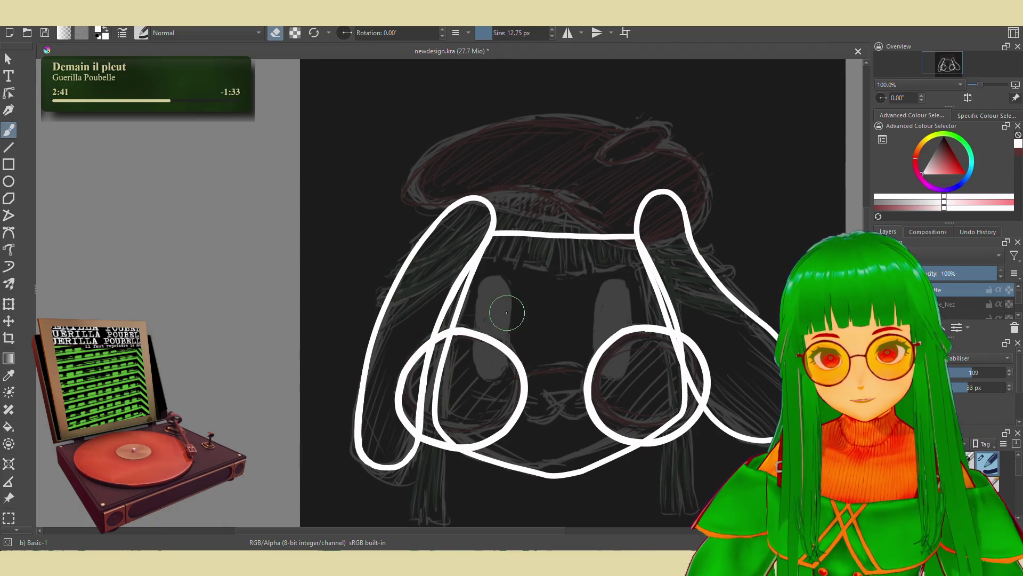
# Undo the left-eye circle entirely and review the Edit menu's Undo/Redo entries
pyautogui.hotkey('ctrl', 'z')
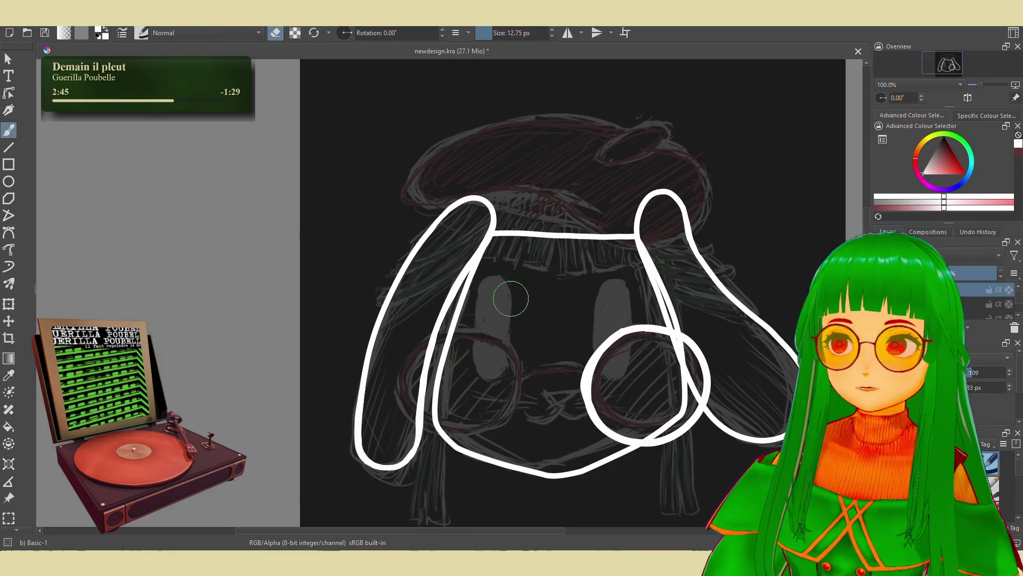
pyautogui.hotkey('alt', 'e')
pyautogui.press('Down')
pyautogui.press('Down')
pyautogui.press('Down')
pyautogui.press('Up')
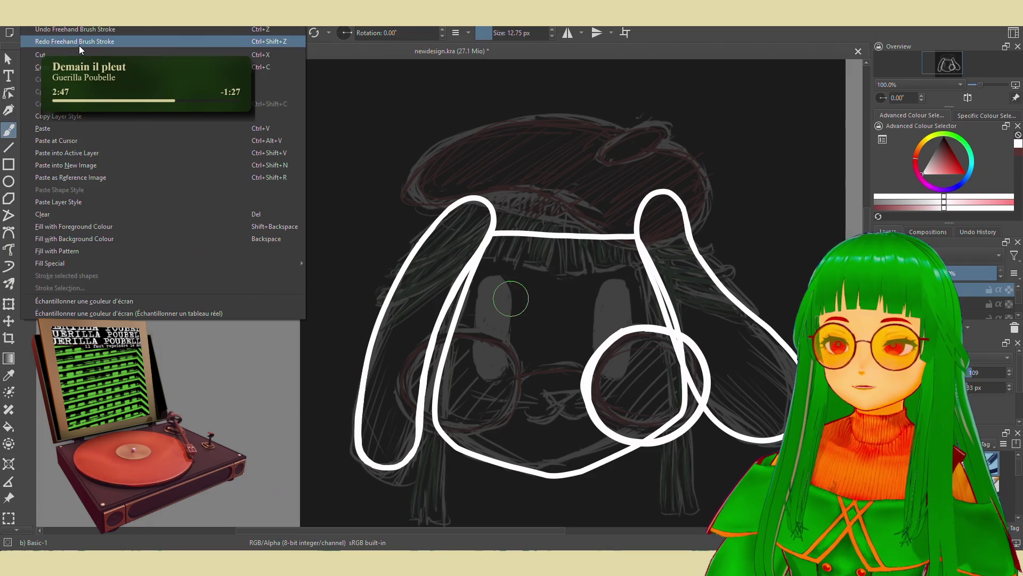
pyautogui.press('Escape')
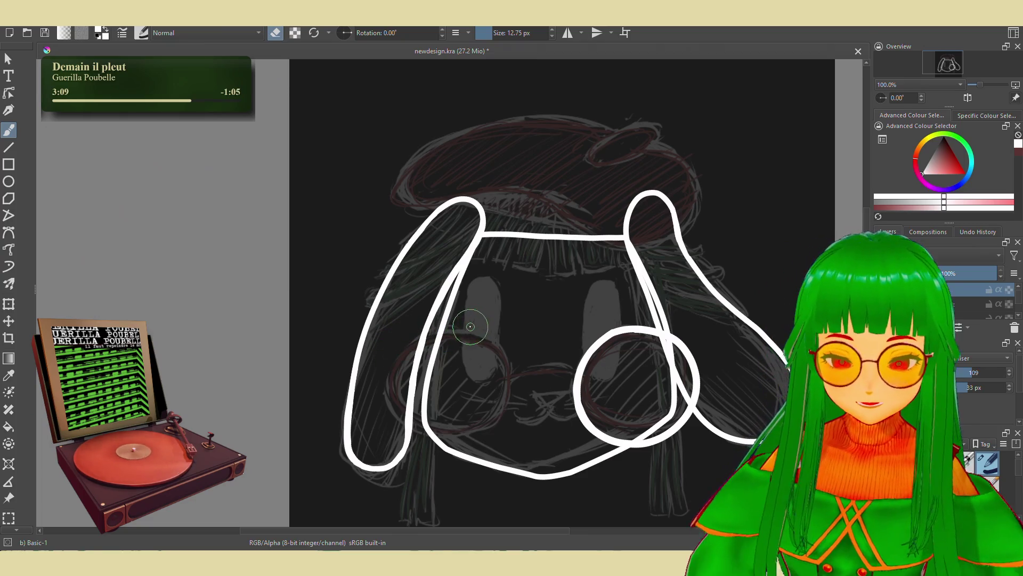
pyautogui.moveTo(473, 326)
pyautogui.mouseDown()
pyautogui.moveTo(410, 342)
pyautogui.moveTo(480, 328)
pyautogui.moveTo(415, 344)
pyautogui.moveTo(479, 344)
pyautogui.moveTo(418, 442)
pyautogui.moveTo(480, 344)
pyautogui.moveTo(399, 444)
pyautogui.moveTo(452, 341)
pyautogui.moveTo(476, 320)
pyautogui.moveTo(503, 435)
pyautogui.mouseUp()
pyautogui.hotkey('ctrl', 'z')
pyautogui.hotkey('ctrl', 'z')
pyautogui.hotkey('ctrl', 'z')
pyautogui.hotkey('ctrl', 'z')
pyautogui.hotkey('ctrl', 'z')
pyautogui.hotkey('ctrl', 'z')
pyautogui.moveTo(464, 326)
pyautogui.mouseDown()
pyautogui.moveTo(404, 424)
pyautogui.moveTo(448, 337)
pyautogui.mouseUp()
pyautogui.hotkey('ctrl', 'z')
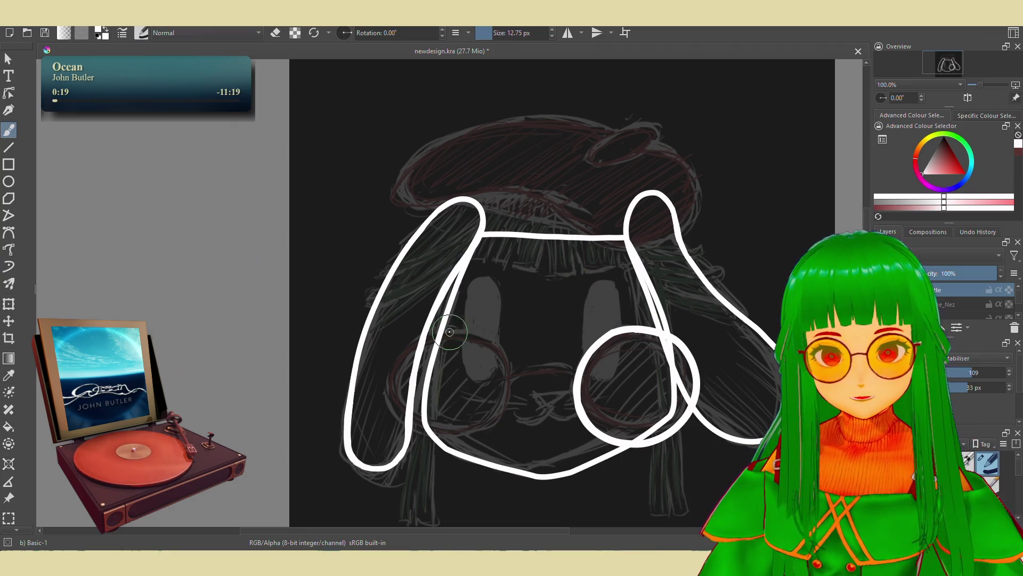
pyautogui.moveTo(449, 333)
pyautogui.mouseDown()
pyautogui.moveTo(485, 351)
pyautogui.moveTo(384, 392)
pyautogui.moveTo(499, 376)
pyautogui.moveTo(457, 334)
pyautogui.moveTo(386, 388)
pyautogui.moveTo(496, 435)
pyautogui.moveTo(432, 344)
pyautogui.moveTo(470, 328)
pyautogui.mouseUp()
# Undo a left circle attempt, erase, then retrace the left lens's top edge in white
pyautogui.hotkey('ctrl', 'z')
pyautogui.hotkey('ctrl', 'z')
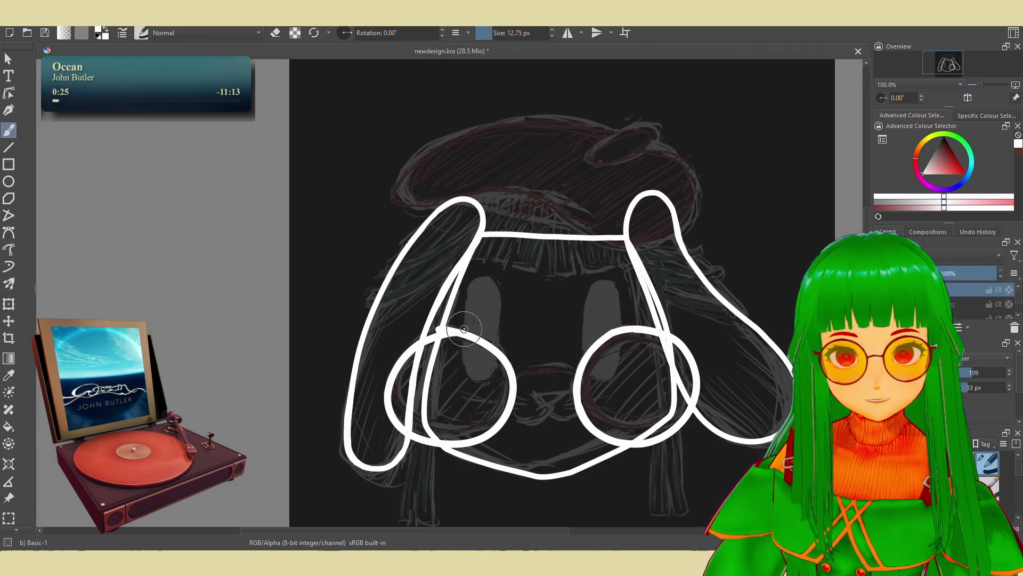
pyautogui.press('e')
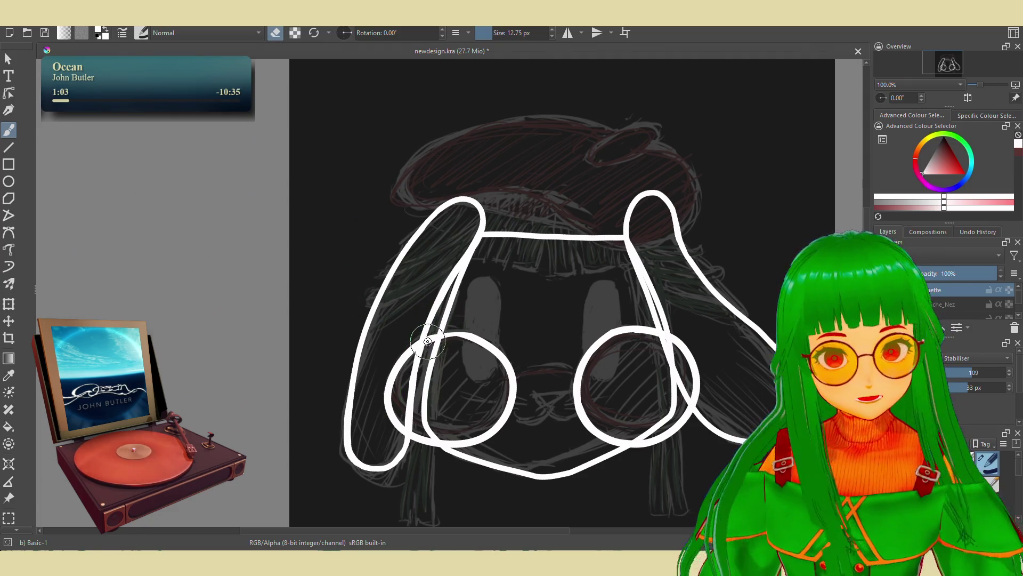
pyautogui.press('e')
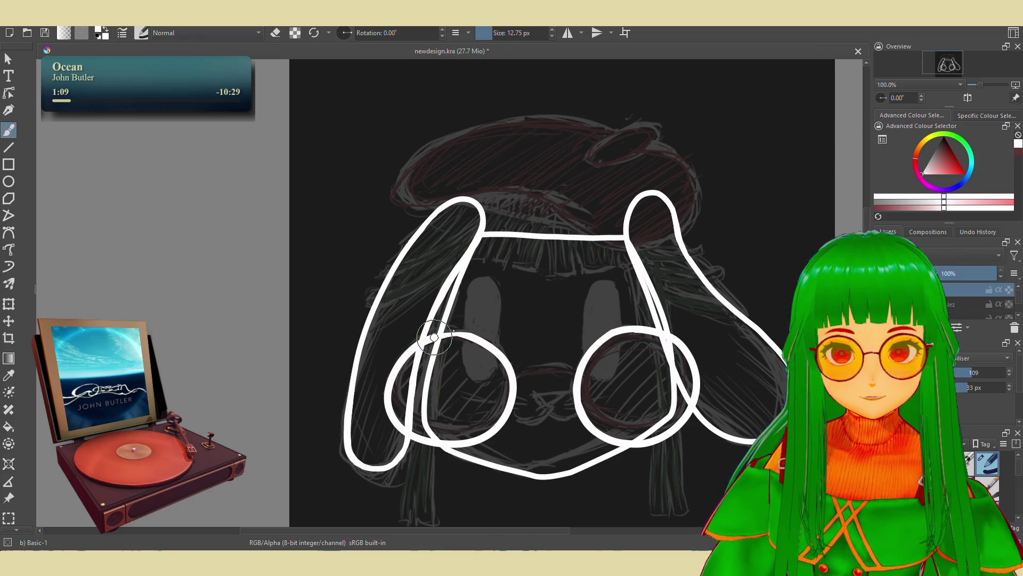
pyautogui.moveTo(483, 339); pyautogui.dragTo(449, 335)
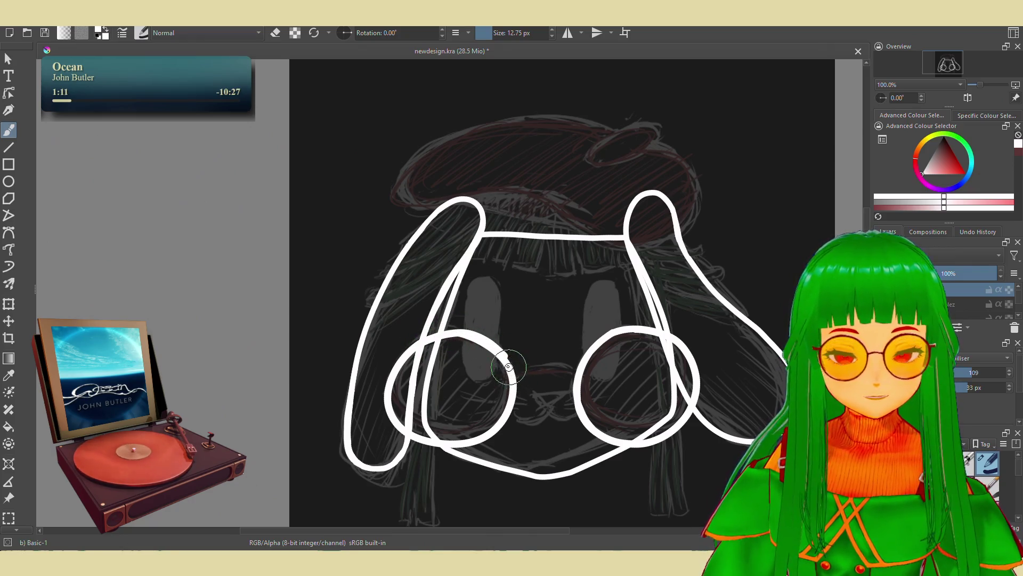
# Draw an arched bridge joining the two lenses and a filled white nose and mouth below
pyautogui.hotkey('ctrl', 'z')
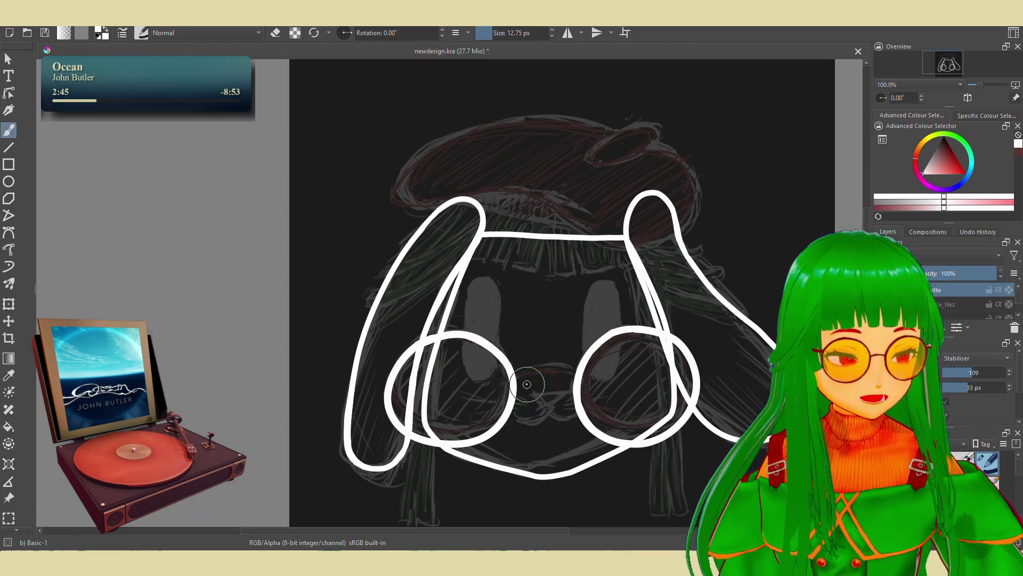
pyautogui.moveTo(514, 382); pyautogui.dragTo(591, 397)
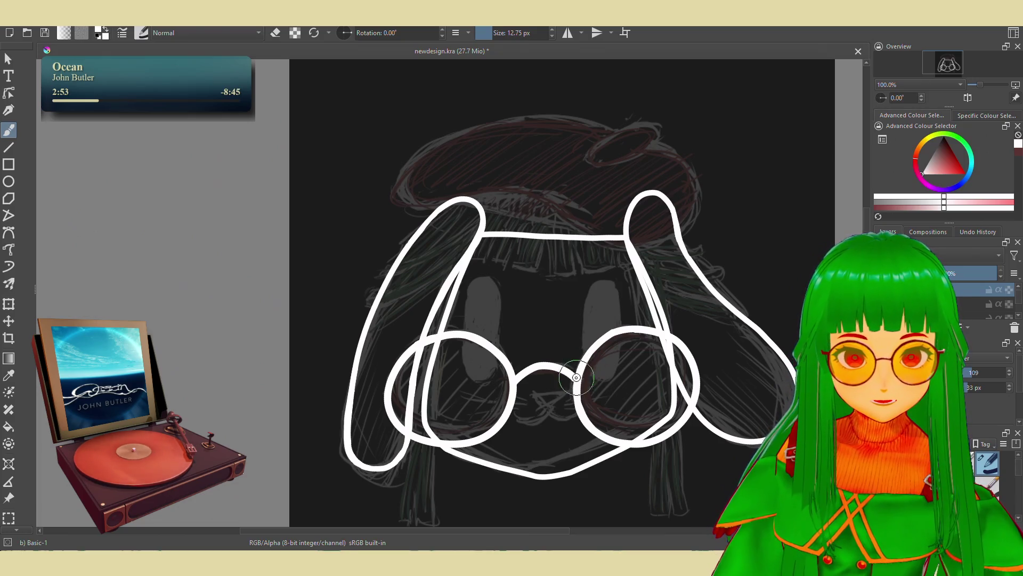
pyautogui.moveTo(564, 370)
pyautogui.mouseDown()
pyautogui.moveTo(588, 386)
pyautogui.moveTo(551, 407)
pyautogui.mouseUp()
pyautogui.moveTo(511, 418); pyautogui.dragTo(588, 412)
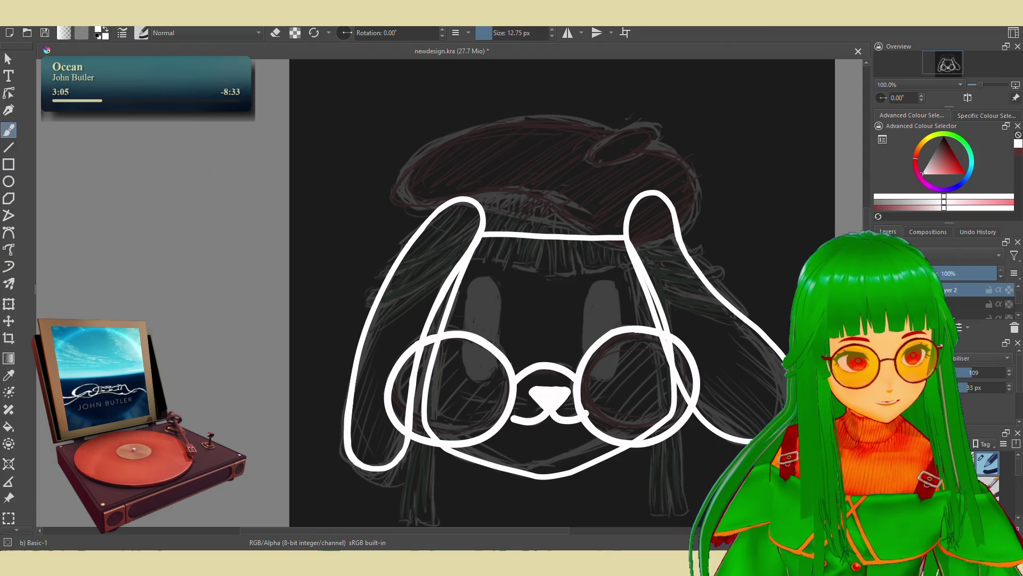
pyautogui.scroll(1, 958, 295)
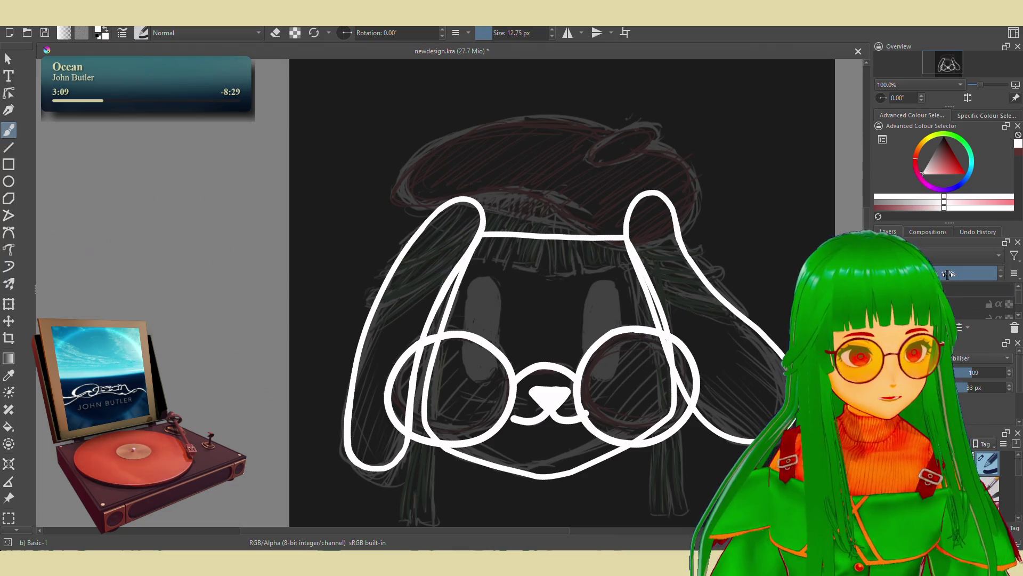
pyautogui.scroll(-1, 949, 273)
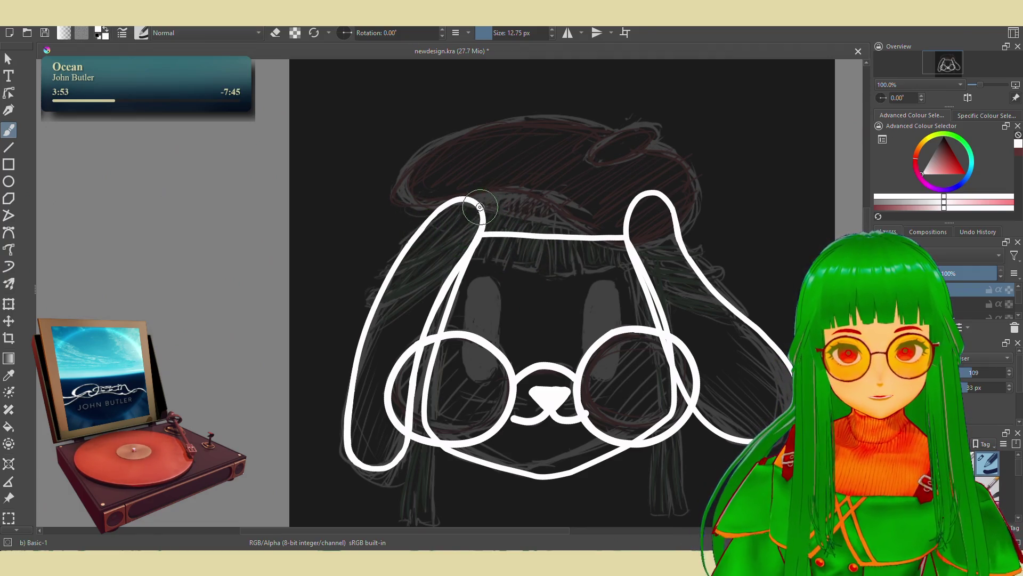
# Draw a single strand down the left ear and turn off brush stroke smoothing
pyautogui.moveTo(483, 209); pyautogui.dragTo(382, 273)
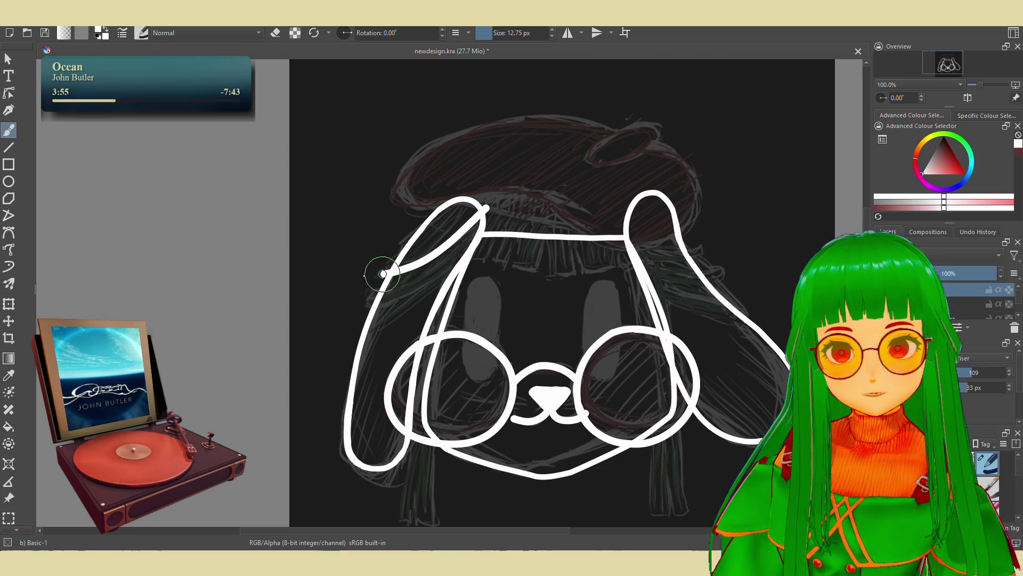
pyautogui.hotkey('ctrl', 'z')
pyautogui.moveTo(486, 207); pyautogui.dragTo(467, 234)
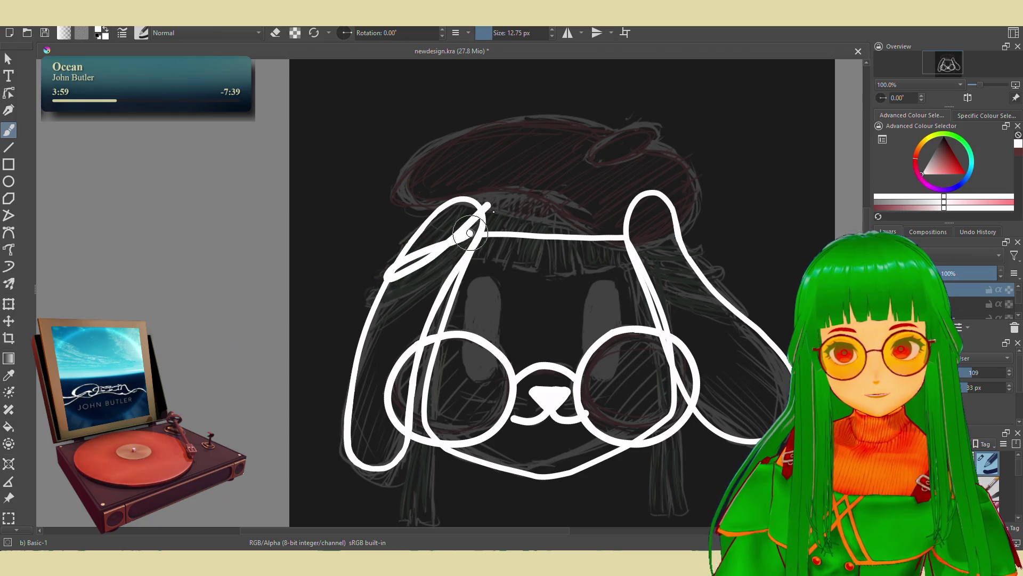
pyautogui.hotkey('ctrl', 'z')
pyautogui.moveTo(485, 206)
pyautogui.mouseDown()
pyautogui.moveTo(392, 277)
pyautogui.moveTo(485, 210)
pyautogui.mouseUp()
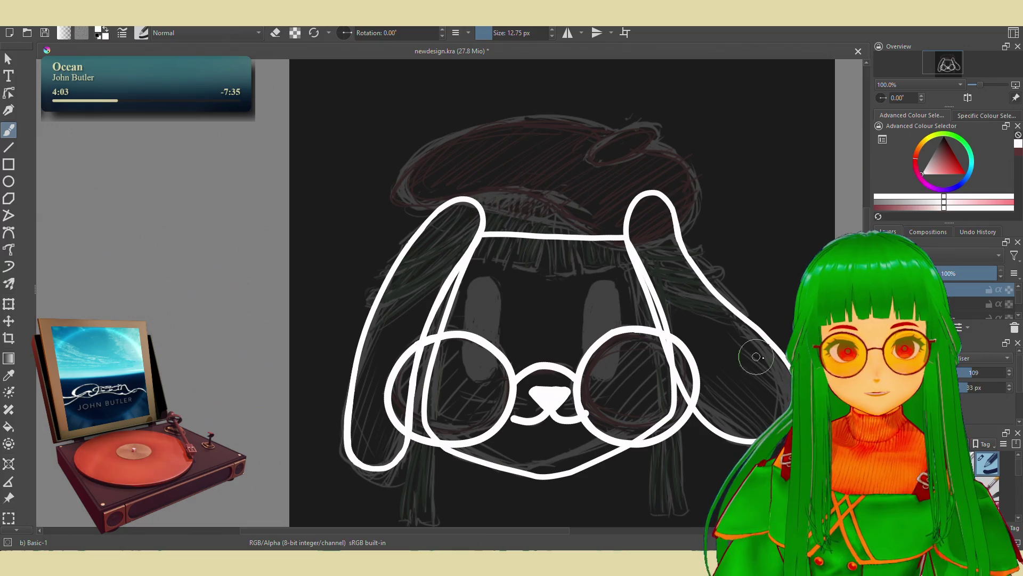
pyautogui.click(974, 357)
pyautogui.click(964, 320)
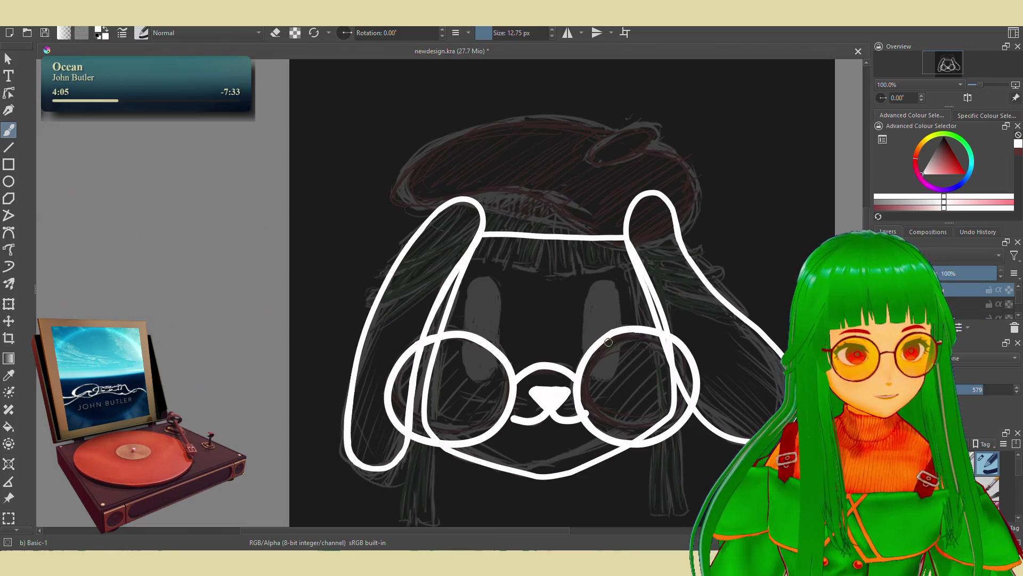
# Draw the strand along the left ear's upper edge after several retries, then toggle eraser mode
pyautogui.moveTo(485, 210)
pyautogui.mouseDown()
pyautogui.moveTo(386, 270)
pyautogui.moveTo(406, 284)
pyautogui.mouseUp()
pyautogui.moveTo(479, 230); pyautogui.dragTo(378, 303)
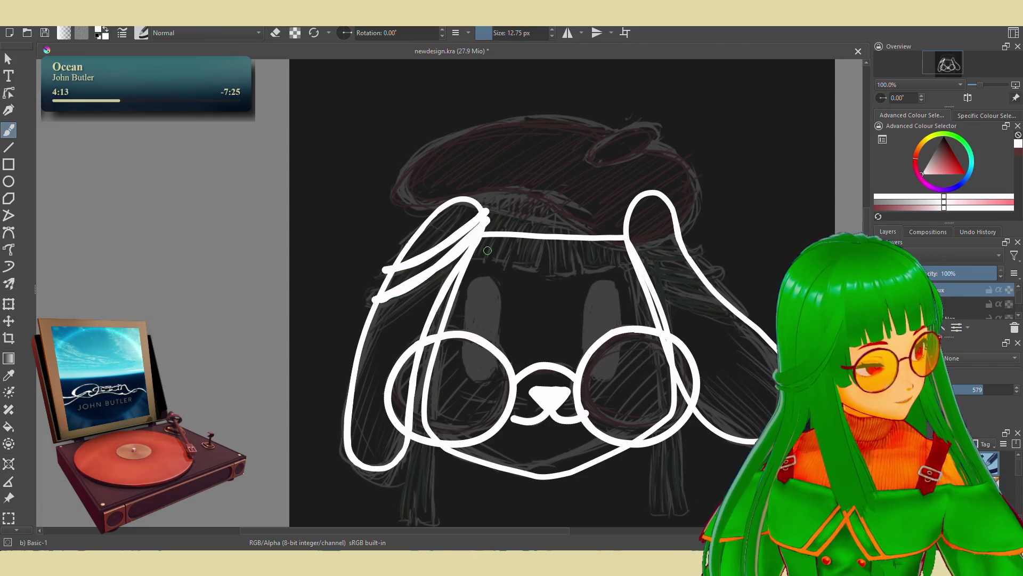
pyautogui.hotkey('ctrl', 'z')
pyautogui.hotkey('ctrl', 'z')
pyautogui.moveTo(379, 301); pyautogui.dragTo(482, 215)
pyautogui.hotkey('ctrl', 'z')
pyautogui.moveTo(381, 296); pyautogui.dragTo(477, 226)
pyautogui.hotkey('ctrl', 'z')
pyautogui.moveTo(381, 297); pyautogui.dragTo(469, 232)
pyautogui.hotkey('ctrl', 'z')
pyautogui.moveTo(374, 302); pyautogui.dragTo(466, 238)
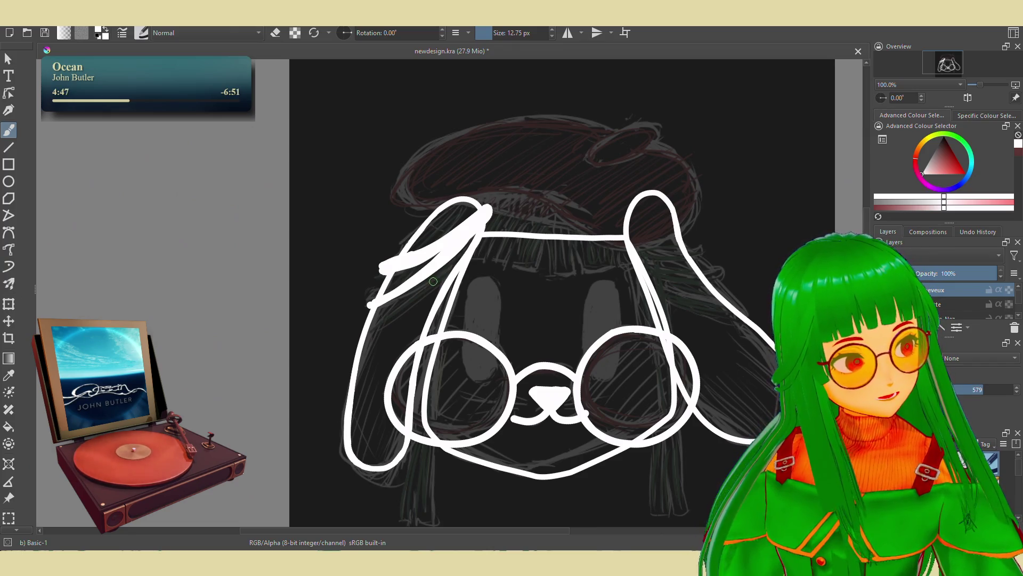
pyautogui.press('e')
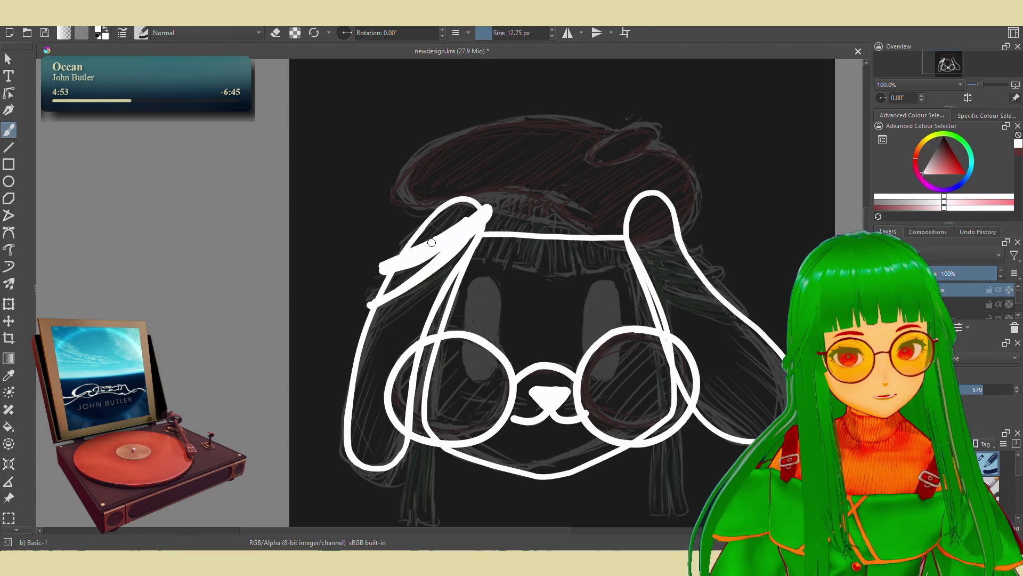
pyautogui.press('e')
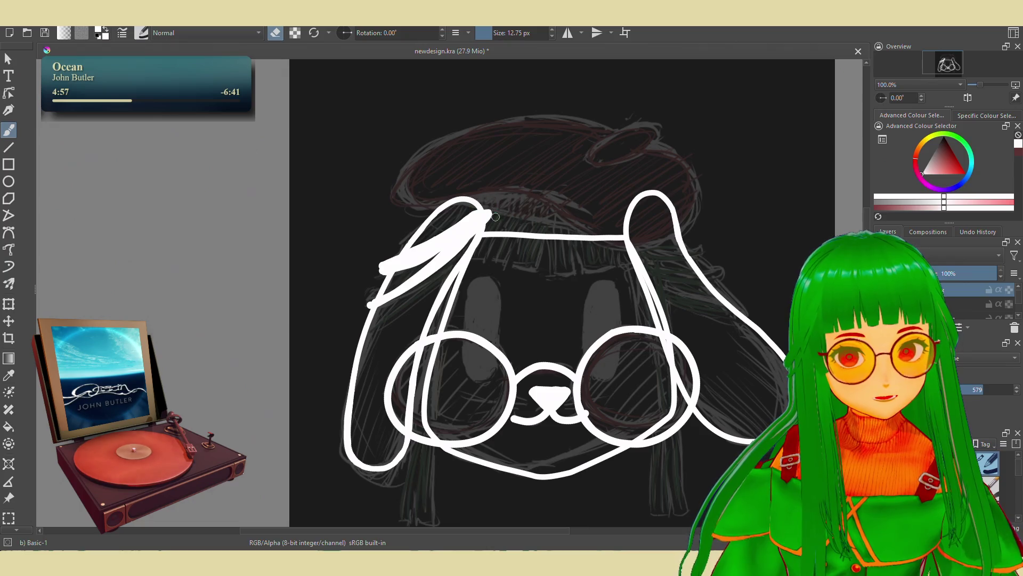
# Erase a little of the strand, return to painting and add a white stroke along the left ear
pyautogui.moveTo(482, 229); pyautogui.dragTo(484, 251)
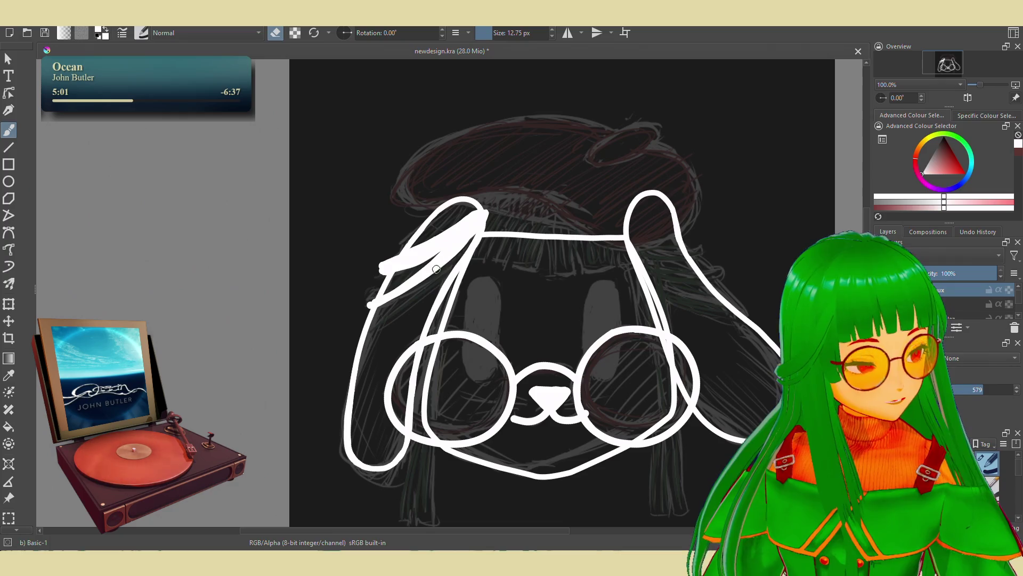
pyautogui.press('e')
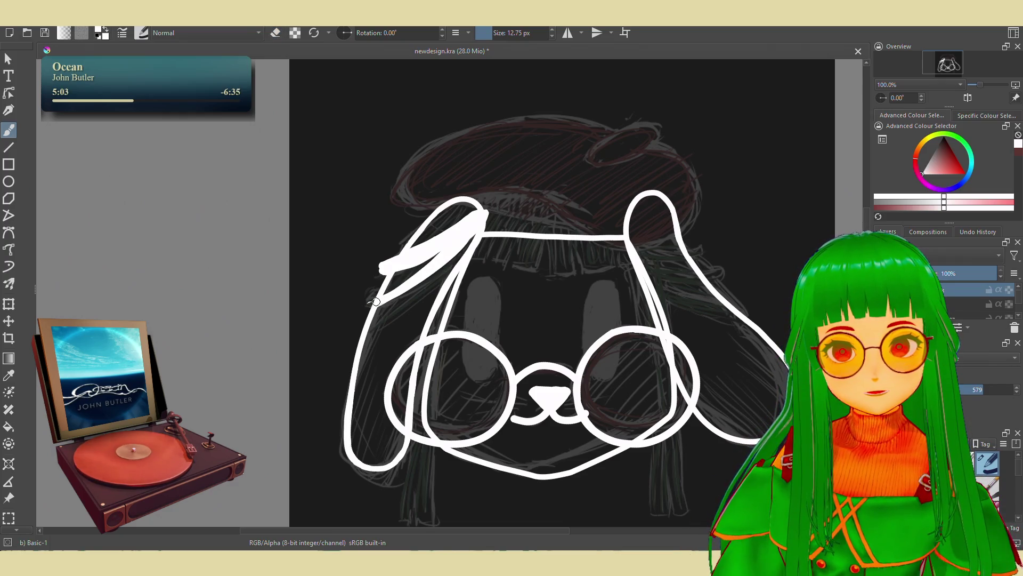
pyautogui.moveTo(366, 309); pyautogui.dragTo(383, 304)
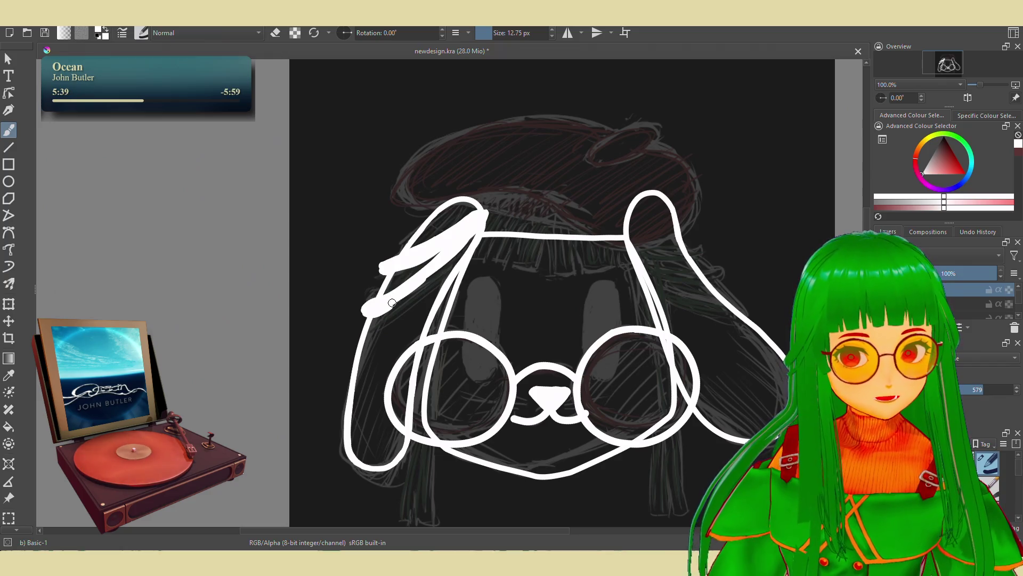
# Lengthen the lower strand and fill both strands over the left ear with white
pyautogui.press('e')
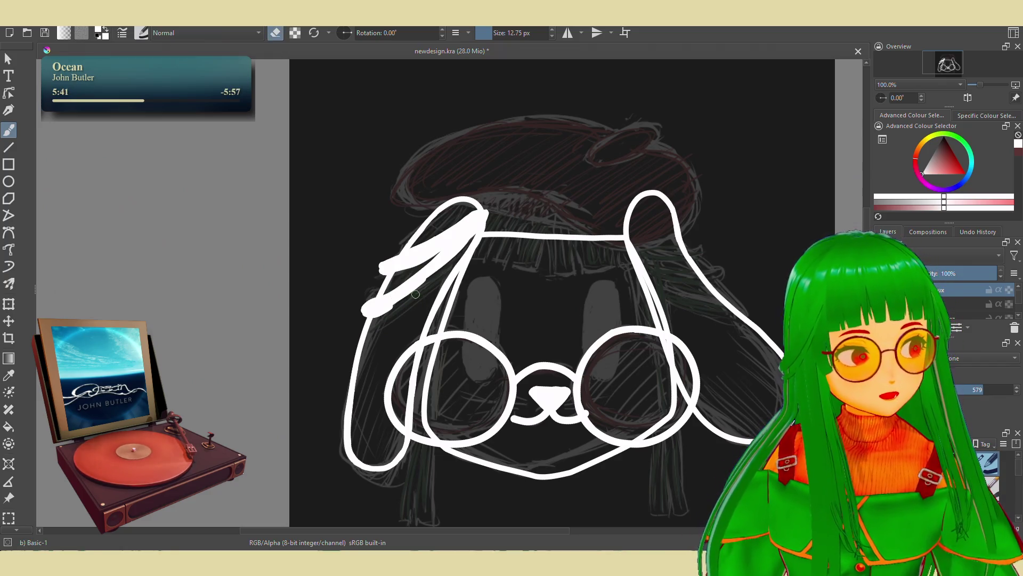
pyautogui.press('e')
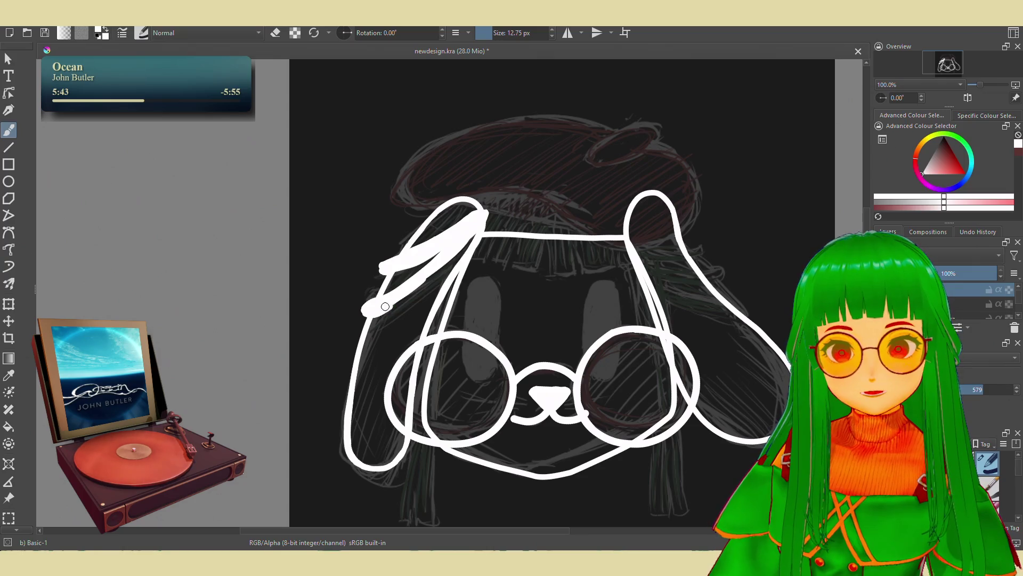
pyautogui.moveTo(389, 305); pyautogui.dragTo(435, 271)
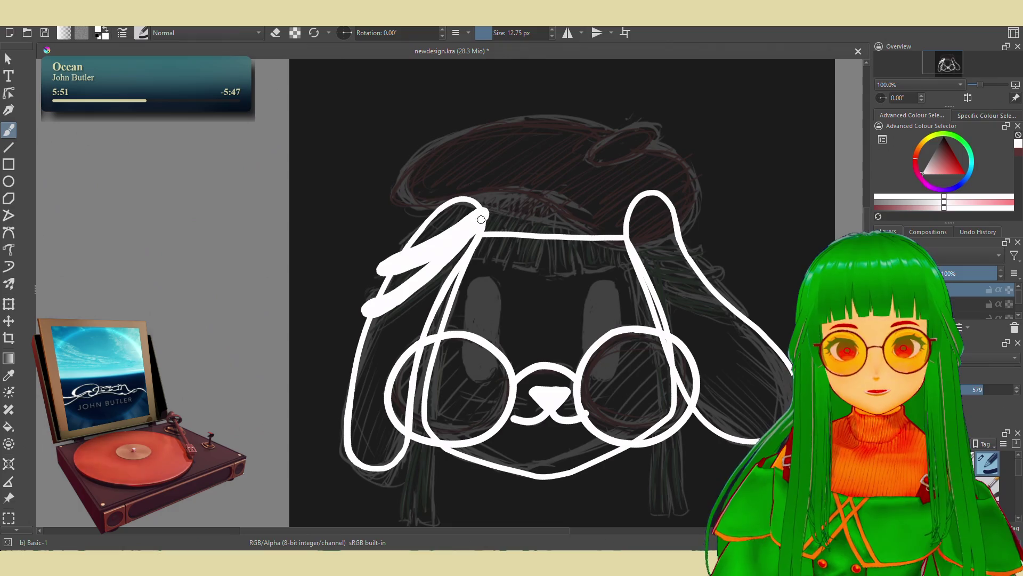
pyautogui.moveTo(482, 217); pyautogui.dragTo(424, 276)
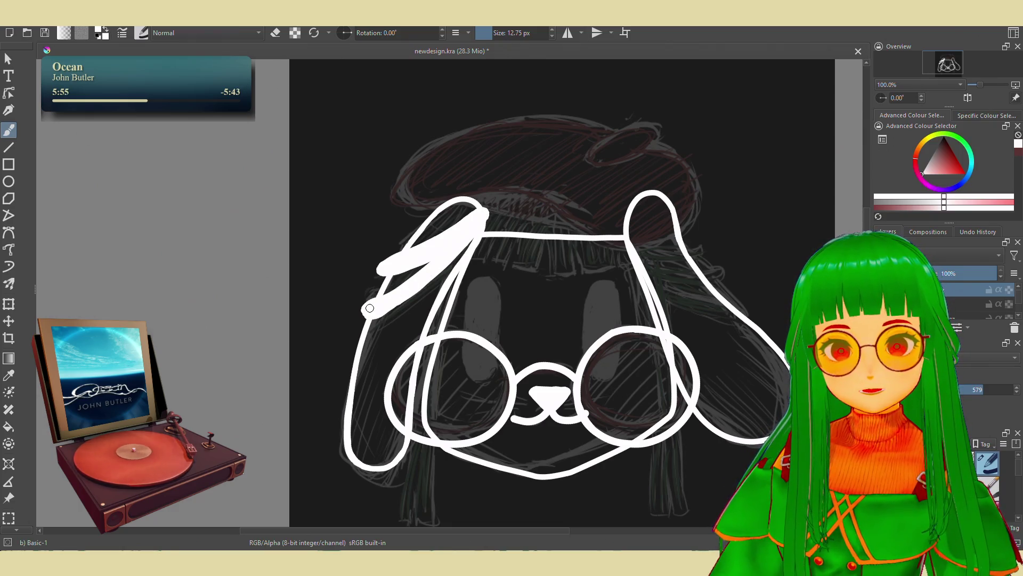
pyautogui.moveTo(421, 272); pyautogui.dragTo(369, 306)
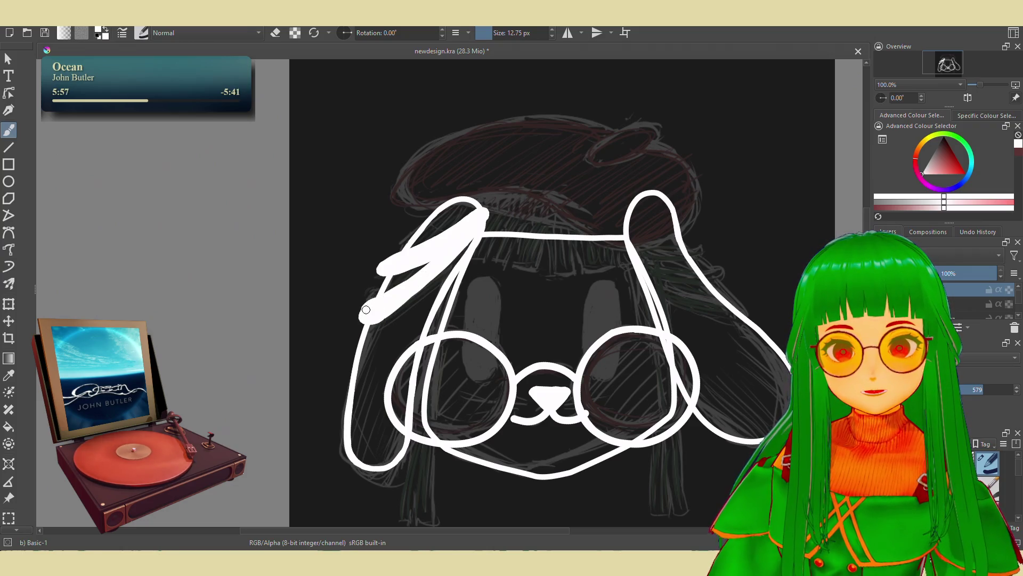
# Erase excess white between the two strands and thicken the strand outline
pyautogui.press('e')
pyautogui.moveTo(364, 303); pyautogui.dragTo(433, 260)
pyautogui.press('e')
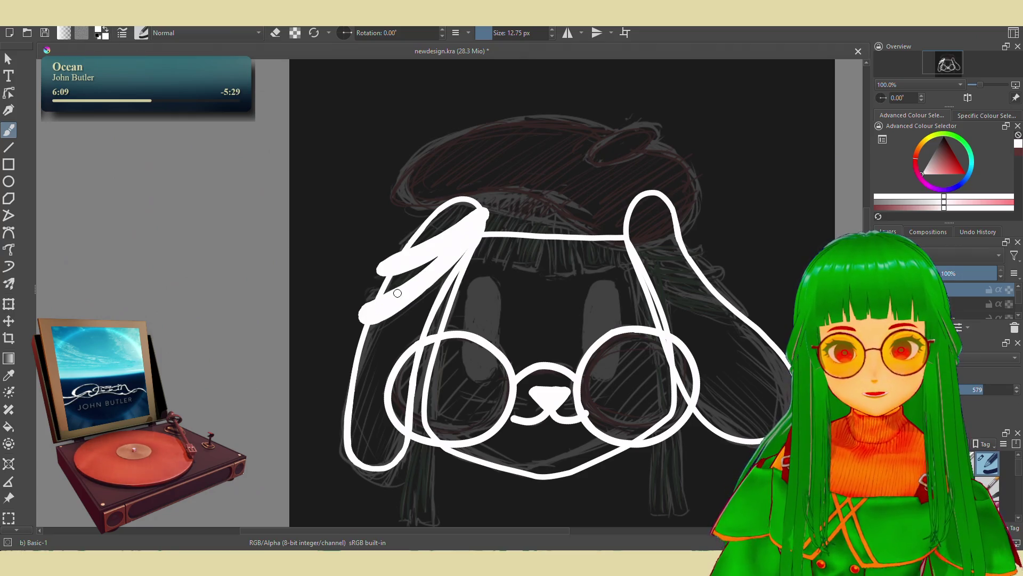
pyautogui.moveTo(480, 218); pyautogui.dragTo(484, 228)
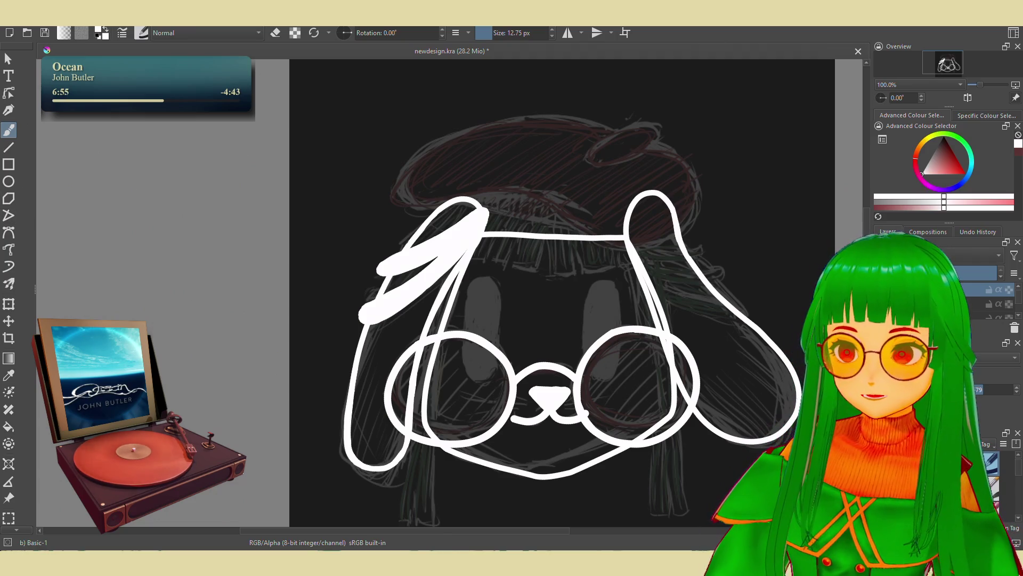
pyautogui.scroll(-2, 8, 464)
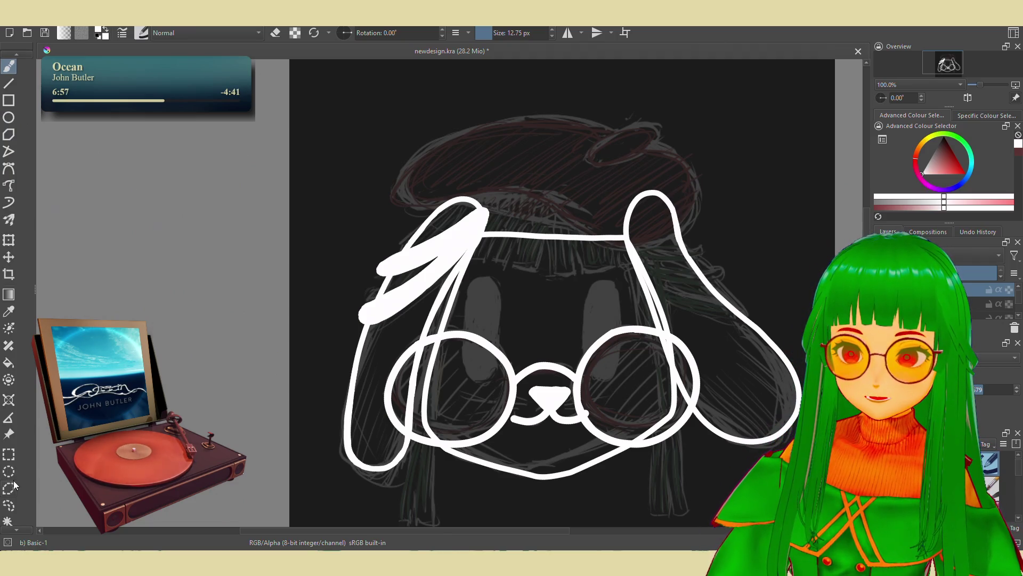
# Freehand-select the left strands, try a transform move, then cancel keeping the selection
pyautogui.click(9, 504)
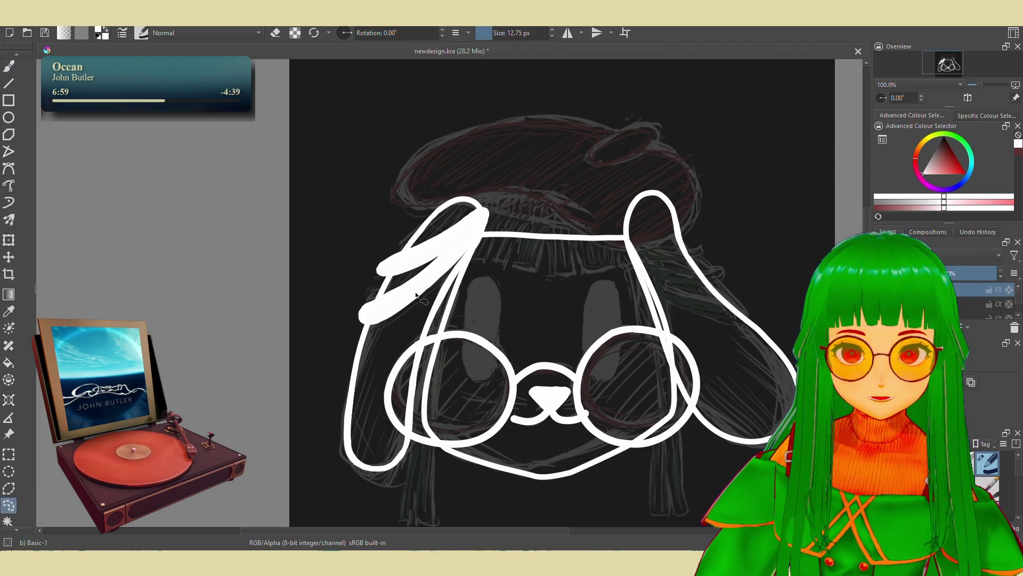
pyautogui.moveTo(449, 171); pyautogui.dragTo(483, 198)
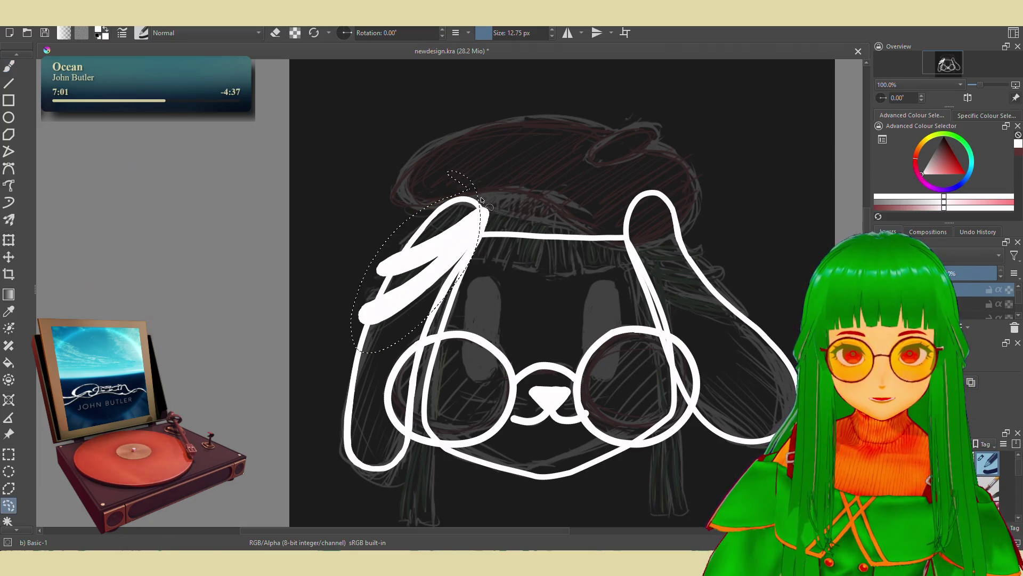
pyautogui.moveTo(483, 197); pyautogui.dragTo(492, 164)
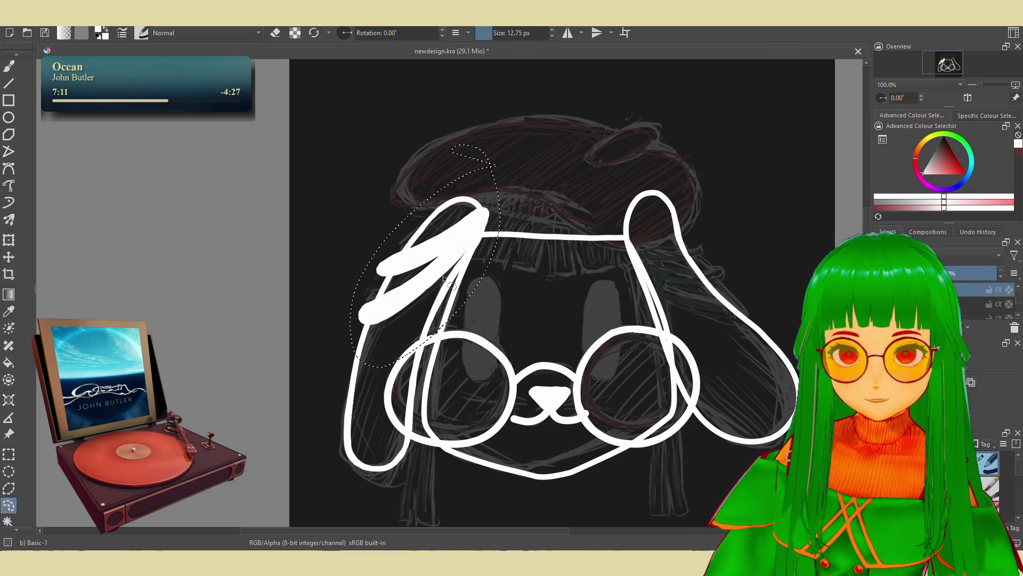
pyautogui.hotkey('ctrl', 't')
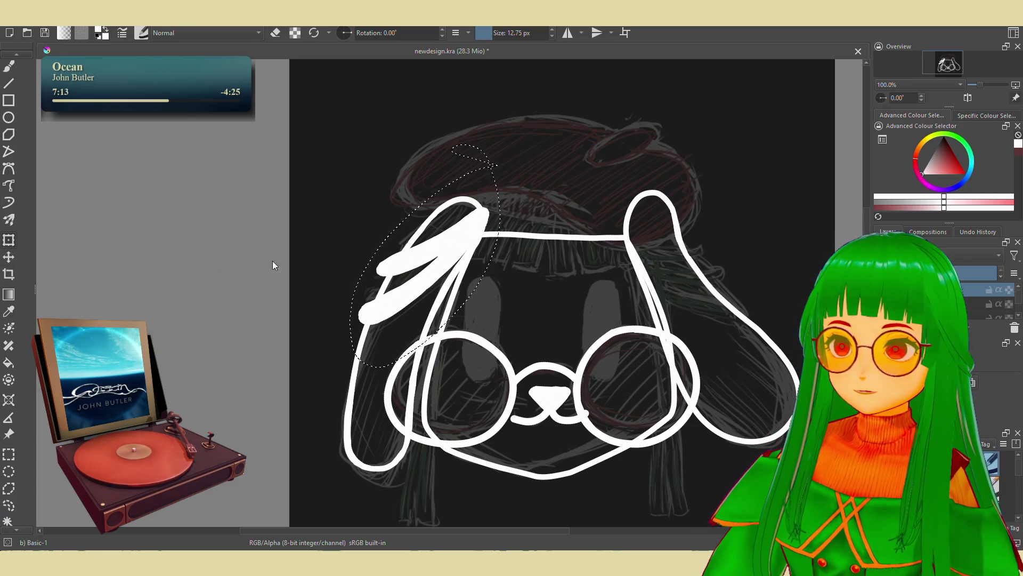
pyautogui.moveTo(444, 278); pyautogui.dragTo(611, 300)
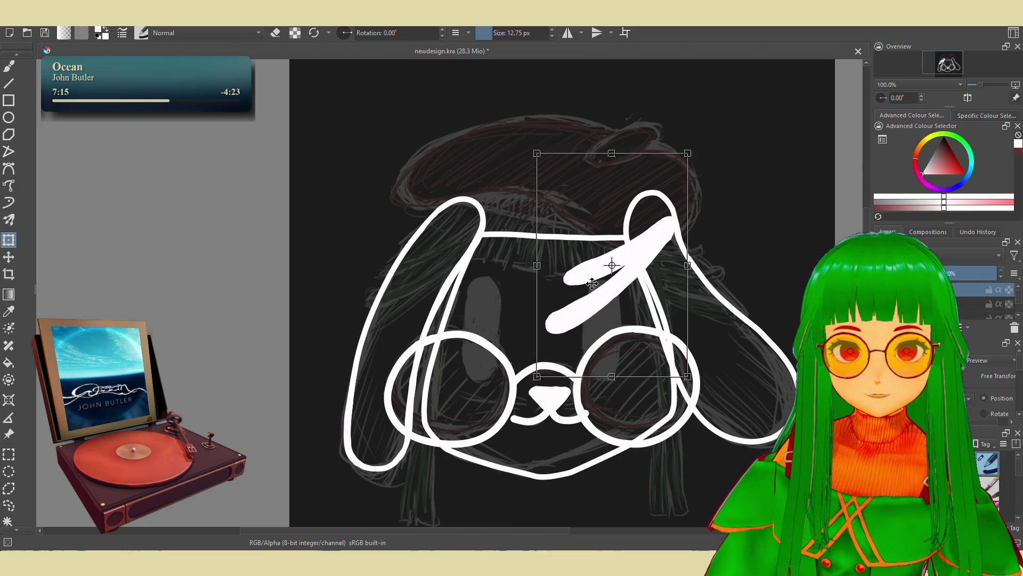
pyautogui.hotkey('ctrl', 'z')
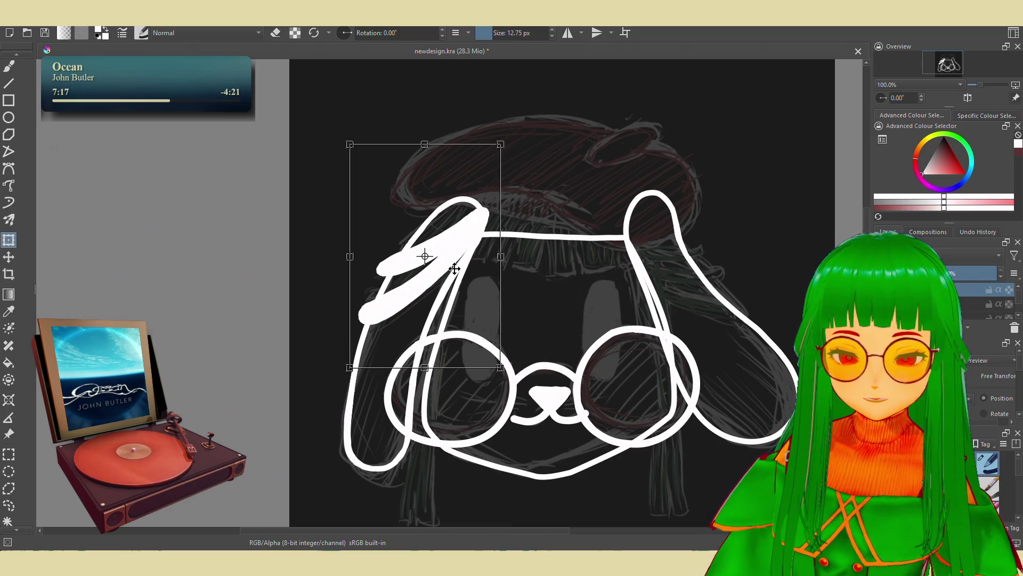
pyautogui.press('Escape')
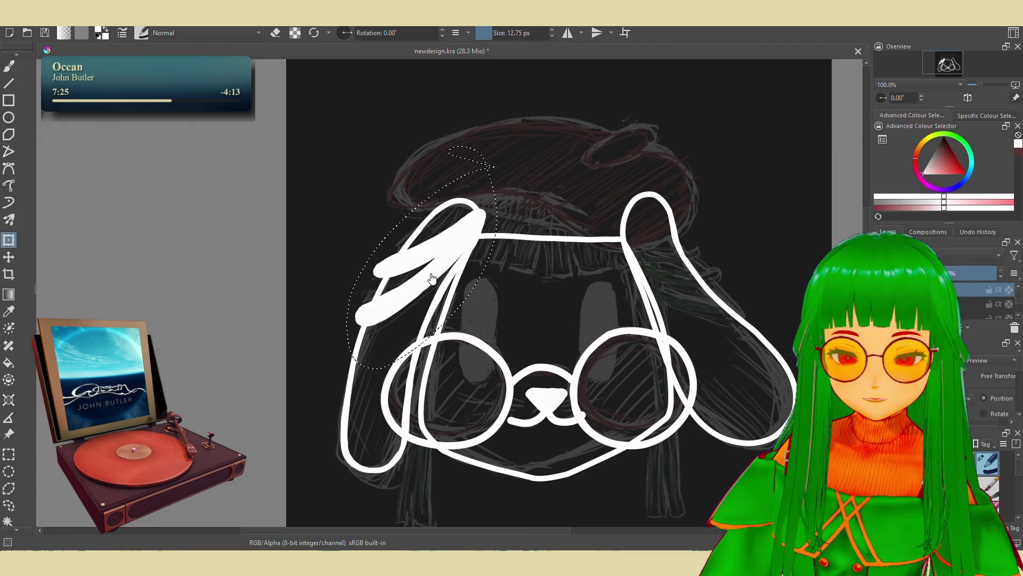
# Copy and paste the strands, then move and resize the duplicate to the right
pyautogui.hotkey('ctrl', 'c')
pyautogui.hotkey('ctrl', 'v')
pyautogui.hotkey('ctrl', 't')
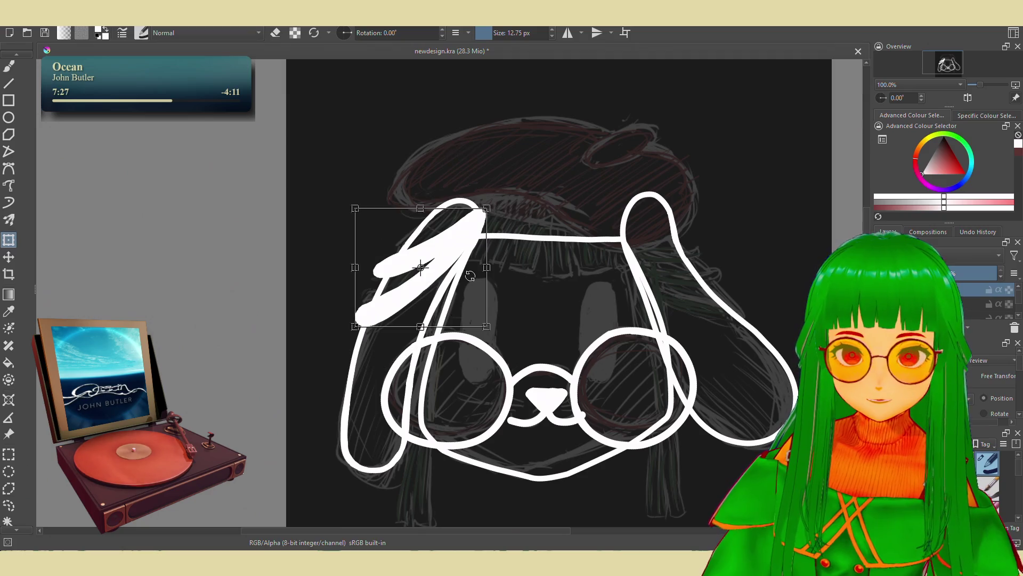
pyautogui.moveTo(423, 264); pyautogui.dragTo(610, 277)
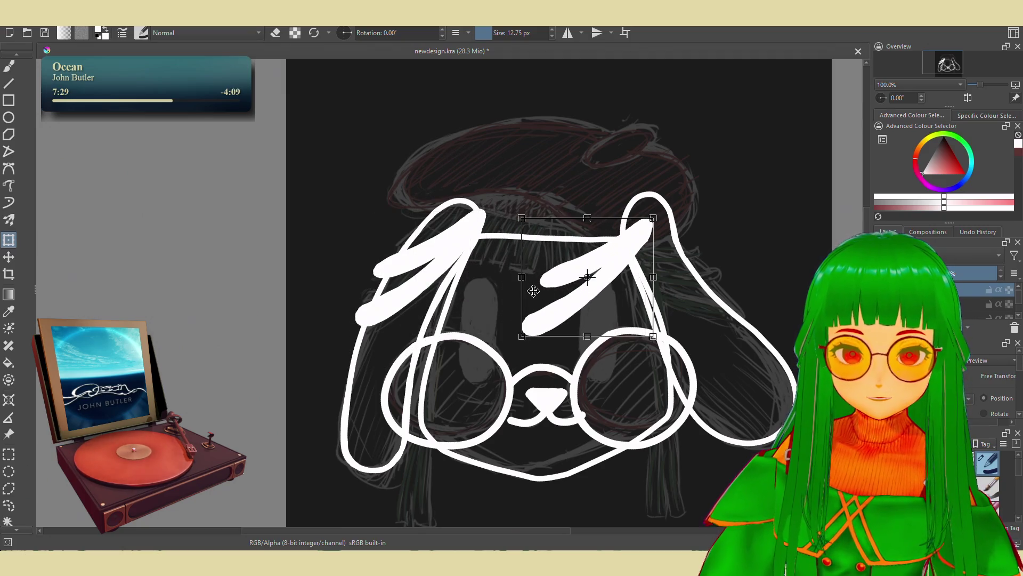
pyautogui.moveTo(523, 276); pyautogui.dragTo(771, 274)
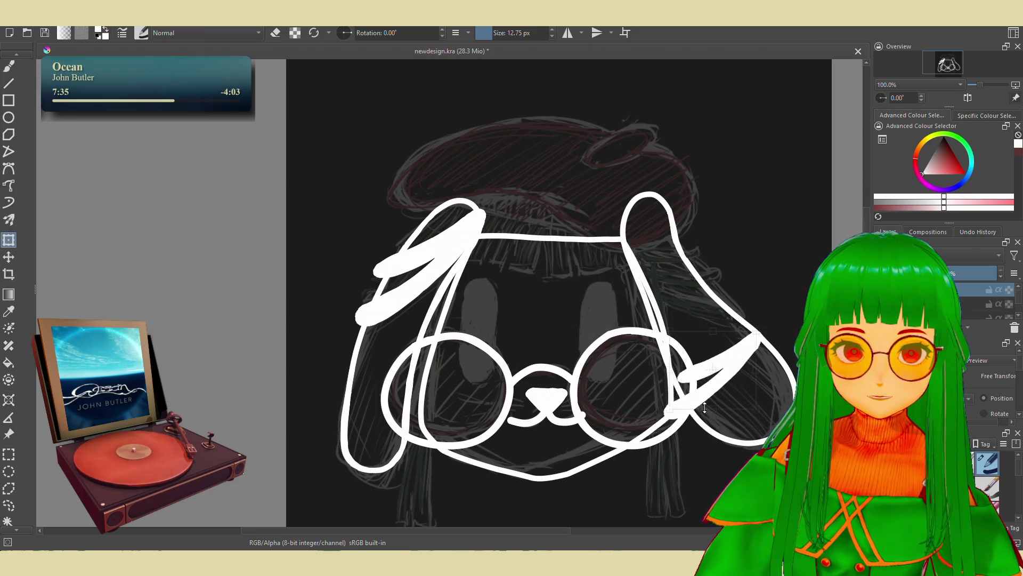
pyautogui.moveTo(711, 229)
pyautogui.mouseDown()
pyautogui.moveTo(711, 210)
pyautogui.moveTo(778, 207)
pyautogui.moveTo(736, 191)
pyautogui.mouseUp()
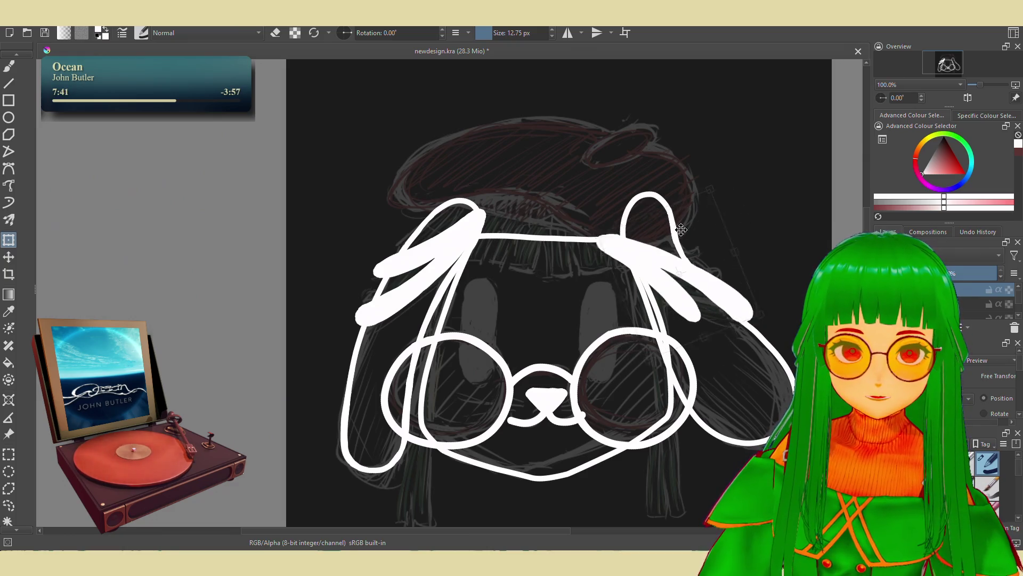
# Rotate and shift the copied strands to hang over the dog's right ear
pyautogui.moveTo(736, 192); pyautogui.dragTo(684, 226)
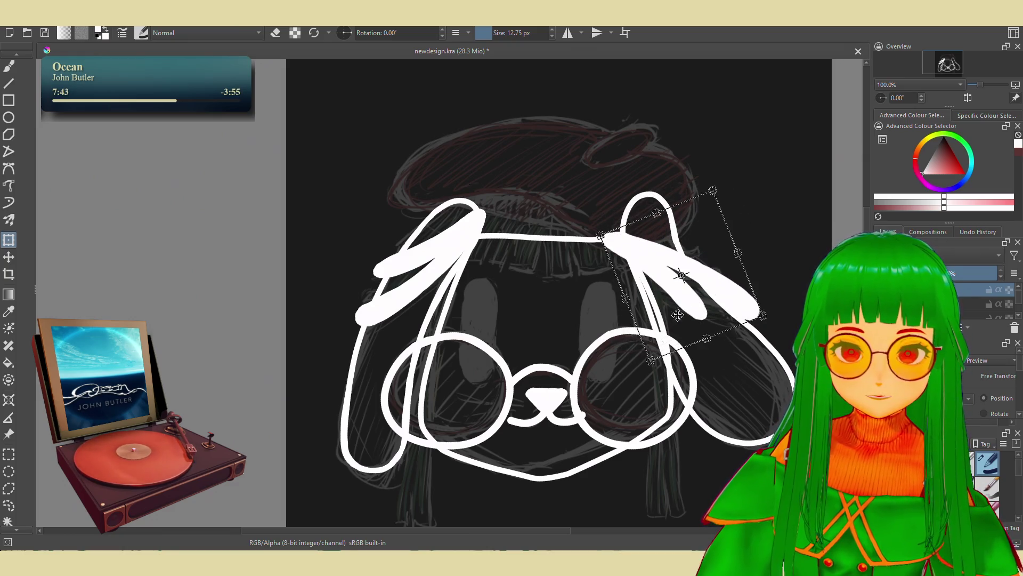
pyautogui.moveTo(680, 275); pyautogui.dragTo(730, 145)
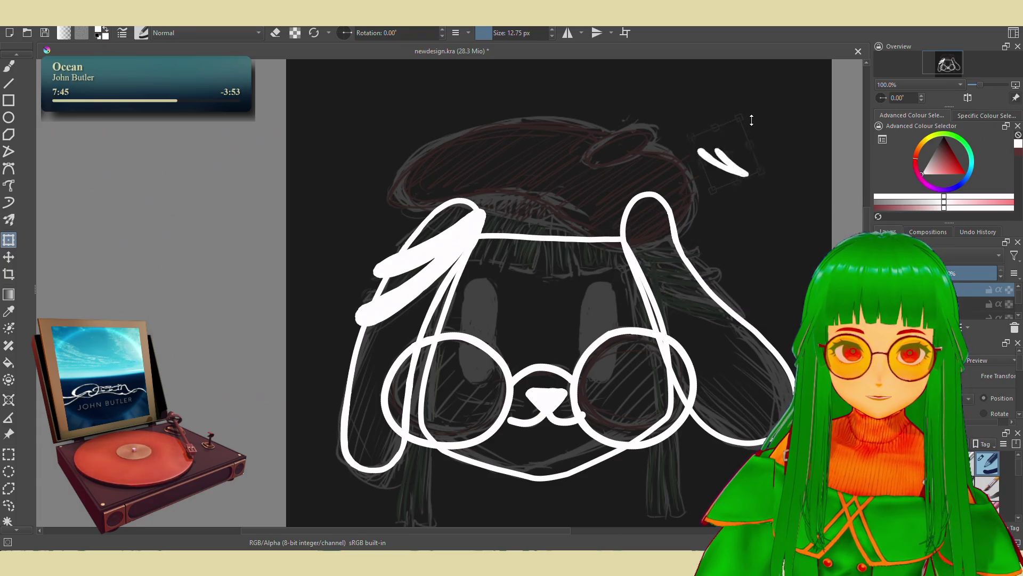
pyautogui.moveTo(779, 166)
pyautogui.mouseDown()
pyautogui.moveTo(759, 180)
pyautogui.moveTo(654, 195)
pyautogui.moveTo(678, 286)
pyautogui.moveTo(730, 316)
pyautogui.mouseUp()
# Mirror the copied ear strand horizontally and vertically via the transform actions
pyautogui.rightClick(686, 279)
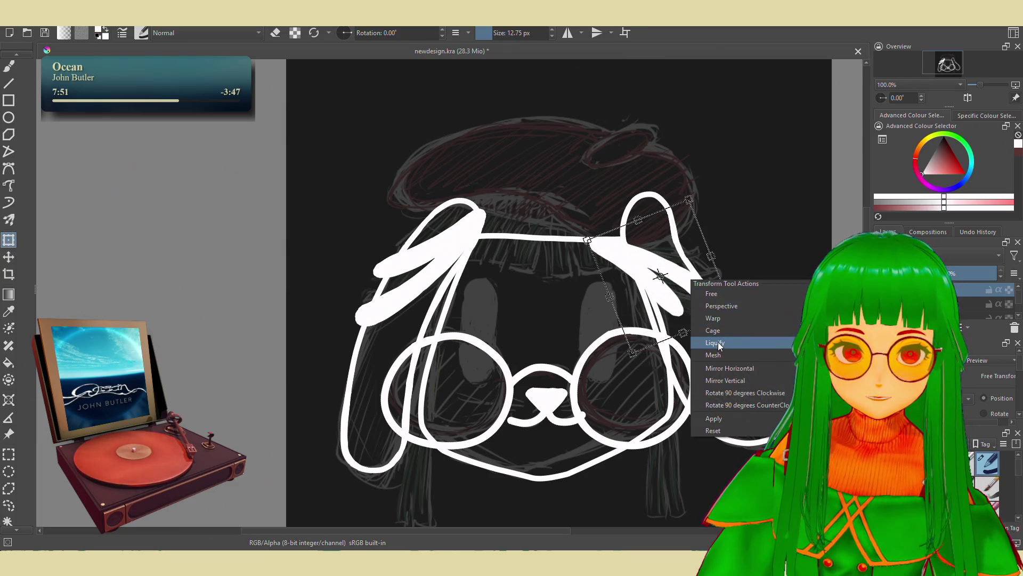
pyautogui.click(732, 368)
pyautogui.rightClick(688, 310)
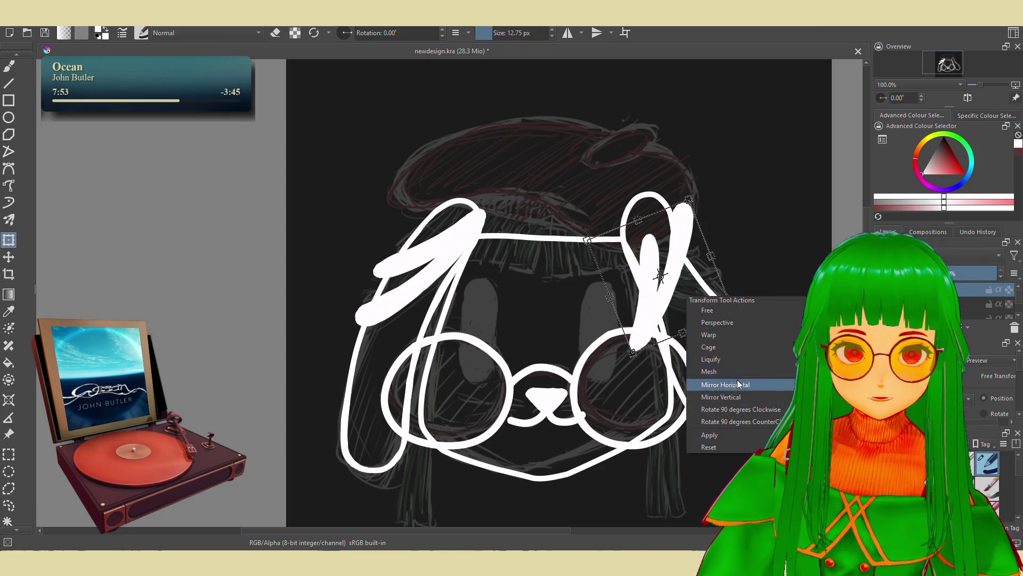
pyautogui.click(696, 382)
pyautogui.rightClick(683, 300)
pyautogui.click(716, 395)
pyautogui.rightClick(674, 295)
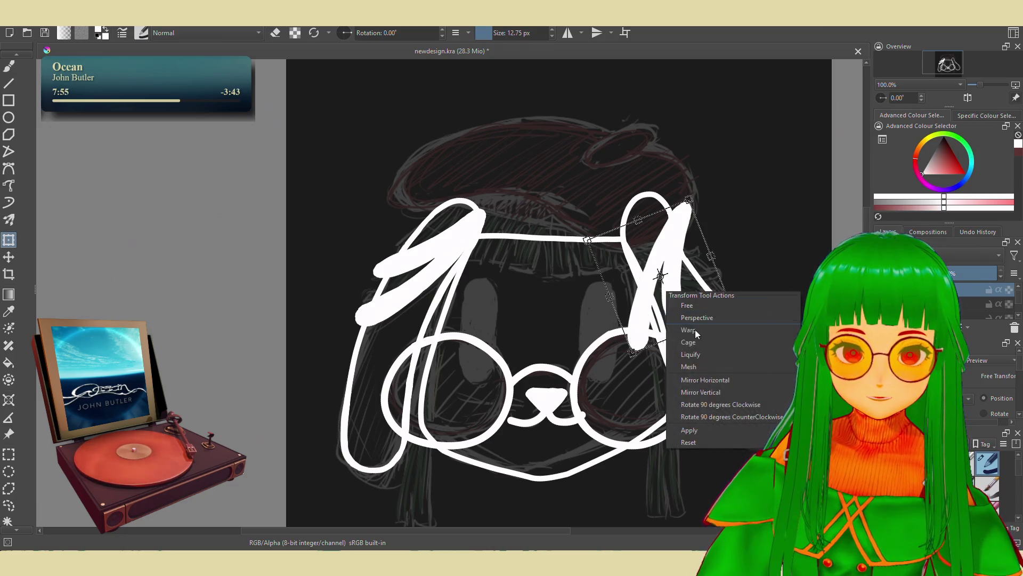
pyautogui.click(701, 190)
# Rotate the strand to a diagonal, nudge it right, apply the transform and return to selecting
pyautogui.moveTo(700, 190); pyautogui.dragTo(736, 328)
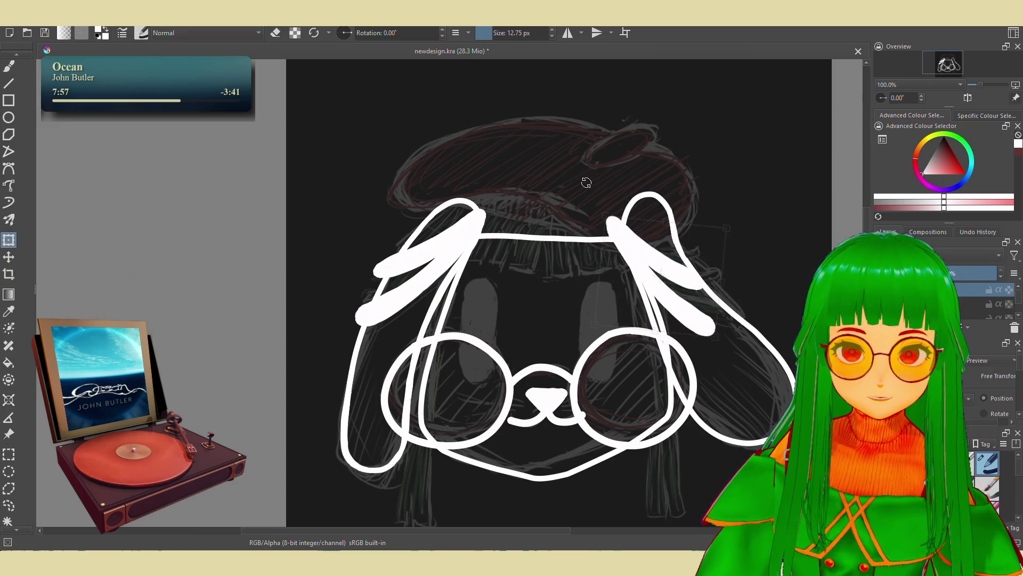
pyautogui.moveTo(652, 258); pyautogui.dragTo(671, 257)
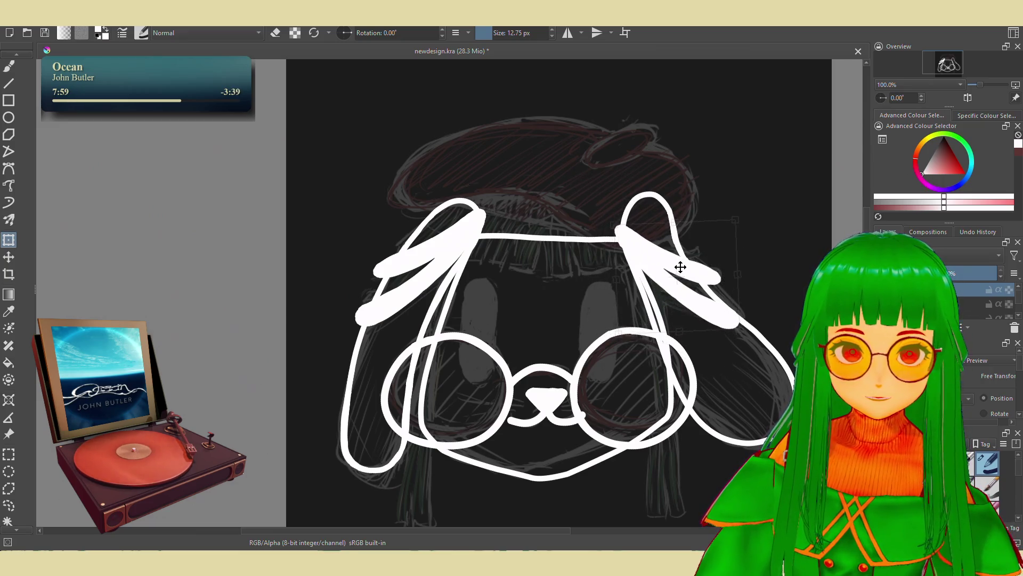
pyautogui.moveTo(762, 210); pyautogui.dragTo(749, 210)
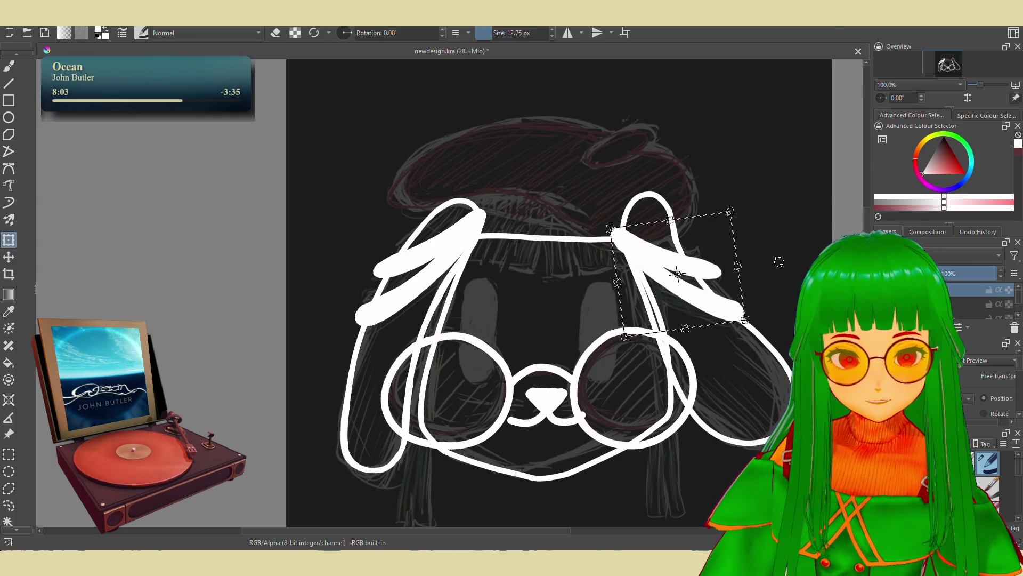
pyautogui.press('Return')
pyautogui.click(755, 244)
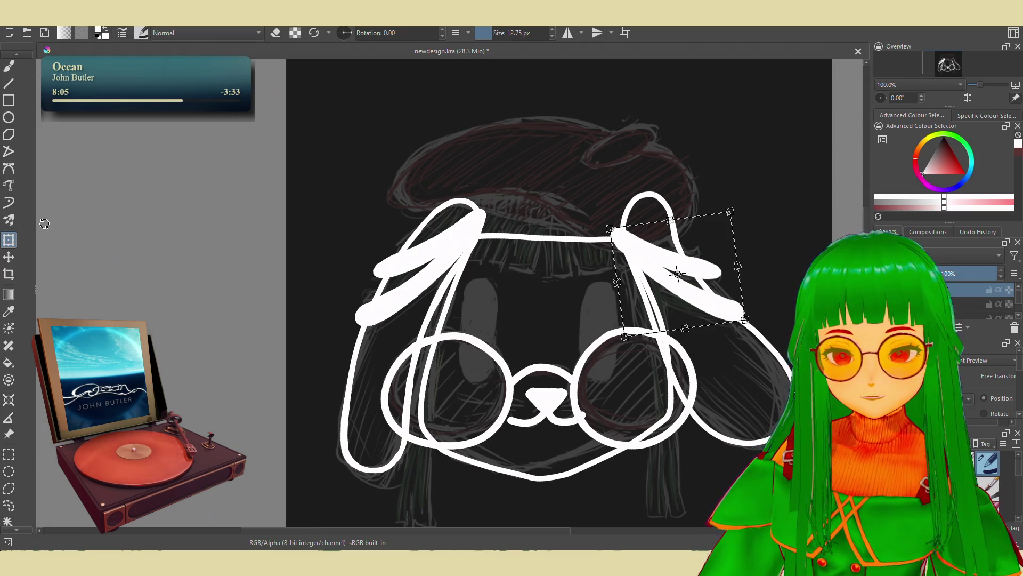
pyautogui.click(9, 505)
# Switch back to the freehand brush and start renaming the hair layer
pyautogui.press('b')
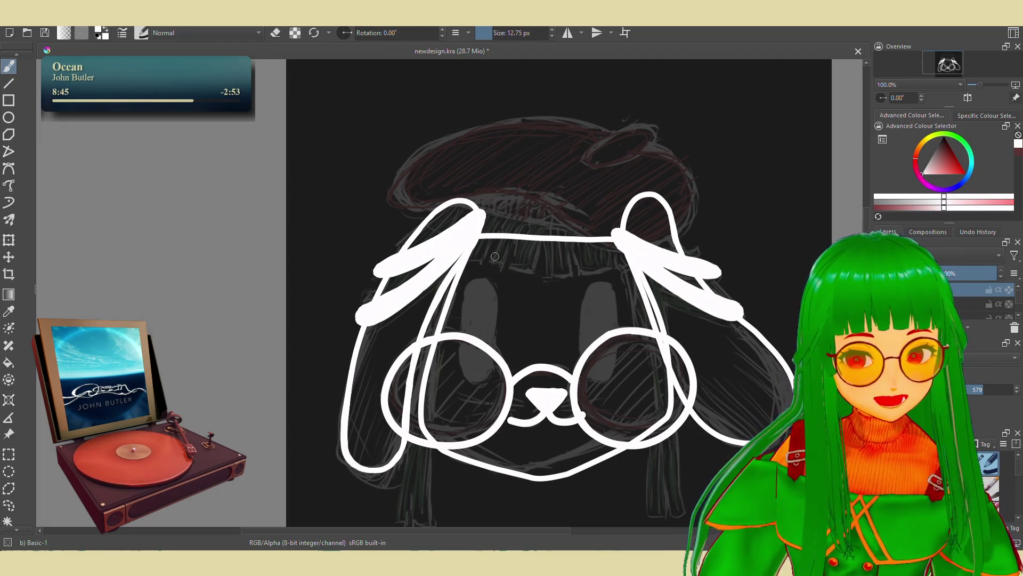
pyautogui.doubleClick(947, 289)
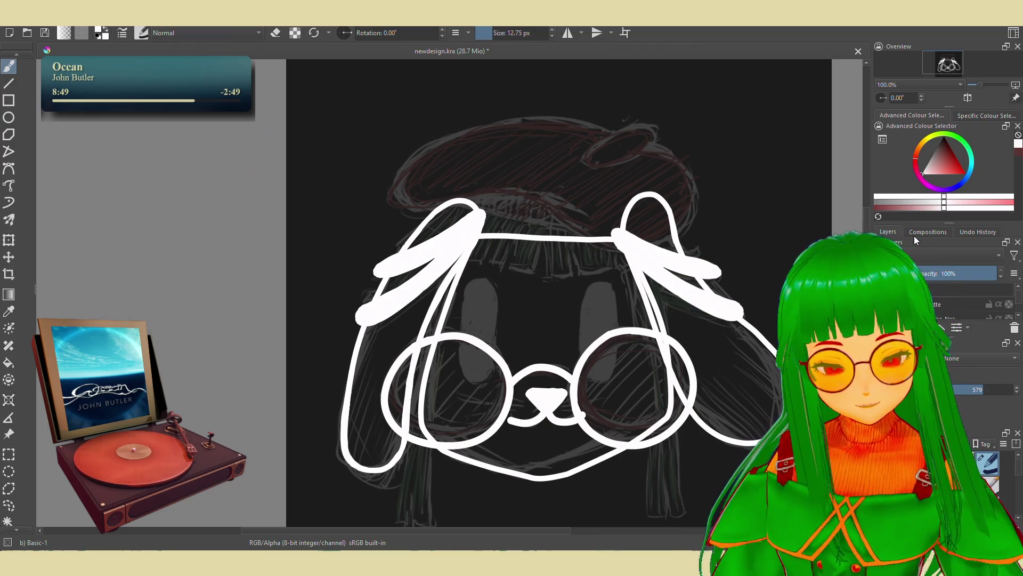
pyautogui.write('Side')
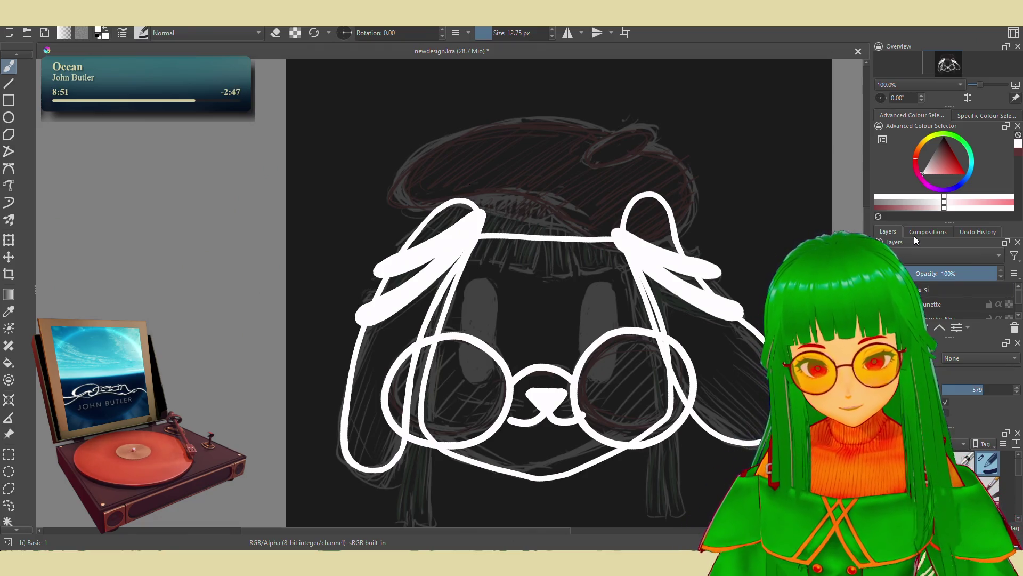
# Confirm the layer name ending in _Side, then undo the ear strand strokes and glasses circles
pyautogui.press('Return')
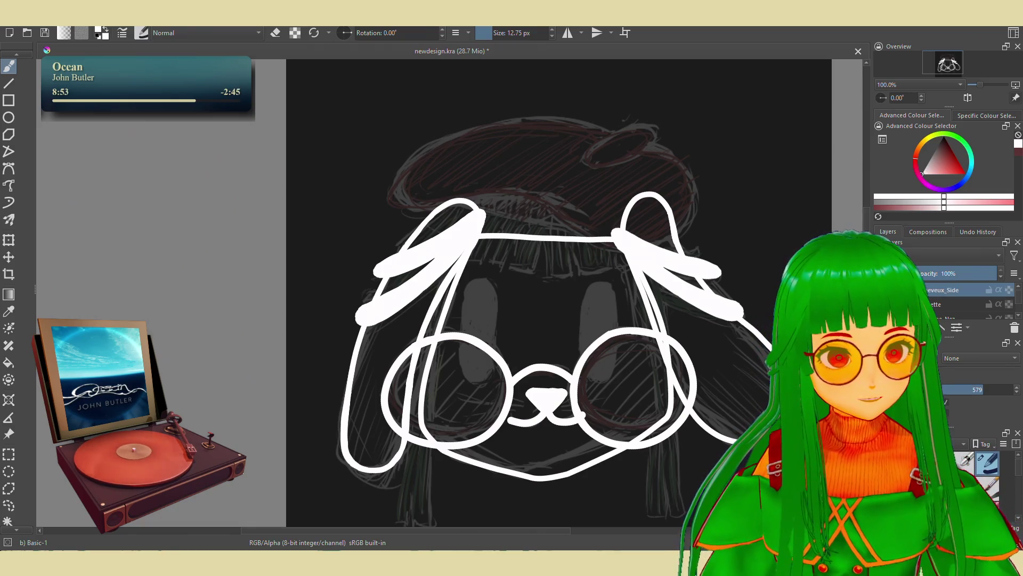
pyautogui.moveTo(635, 270); pyautogui.dragTo(628, 293)
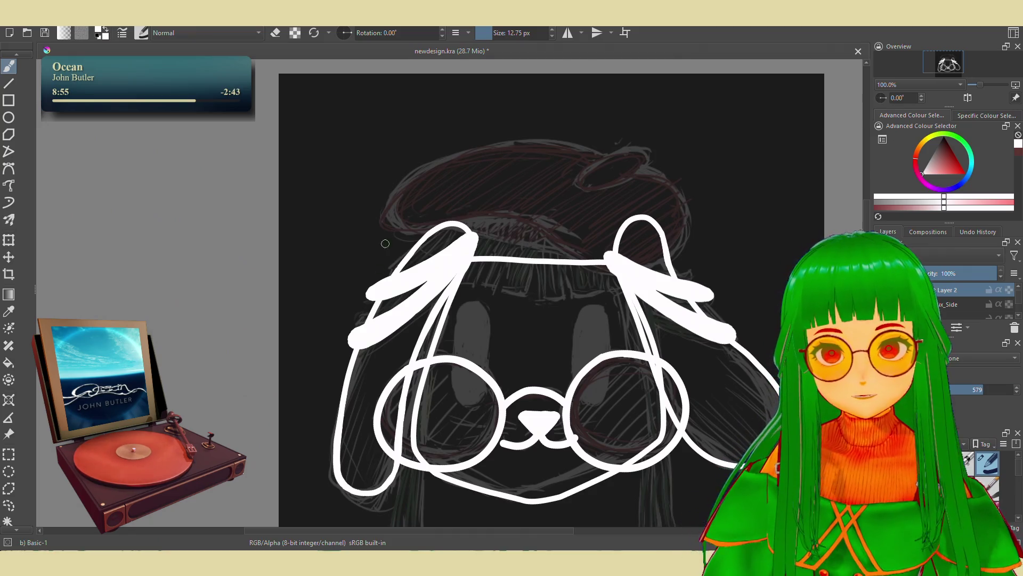
pyautogui.moveTo(458, 208); pyautogui.dragTo(438, 226)
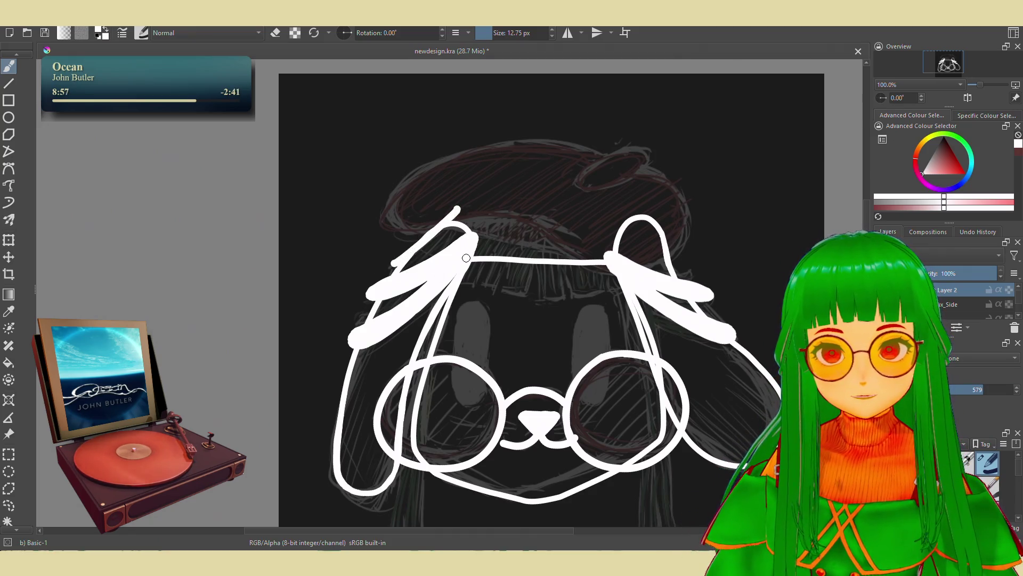
pyautogui.hotkey('ctrl', 'z')
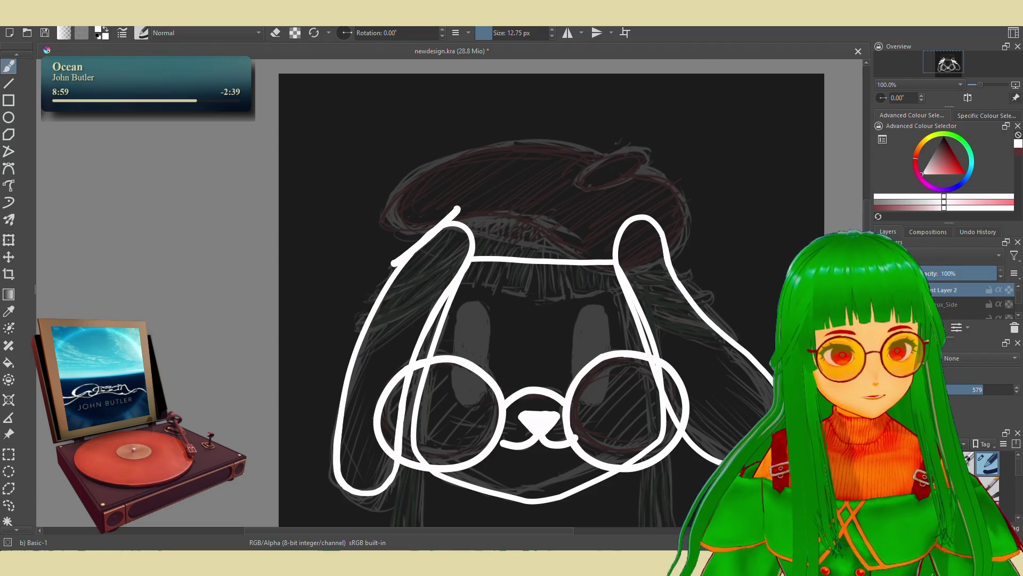
pyautogui.hotkey('ctrl', 'z')
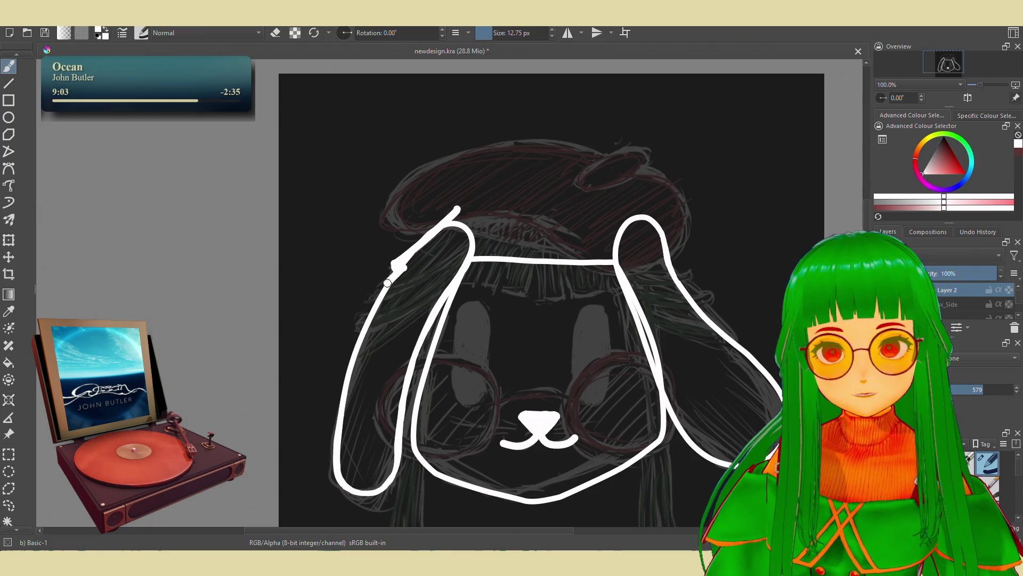
# Draw fringe strands beside and right of the left ear, redoing a misplaced one
pyautogui.moveTo(389, 301); pyautogui.dragTo(455, 240)
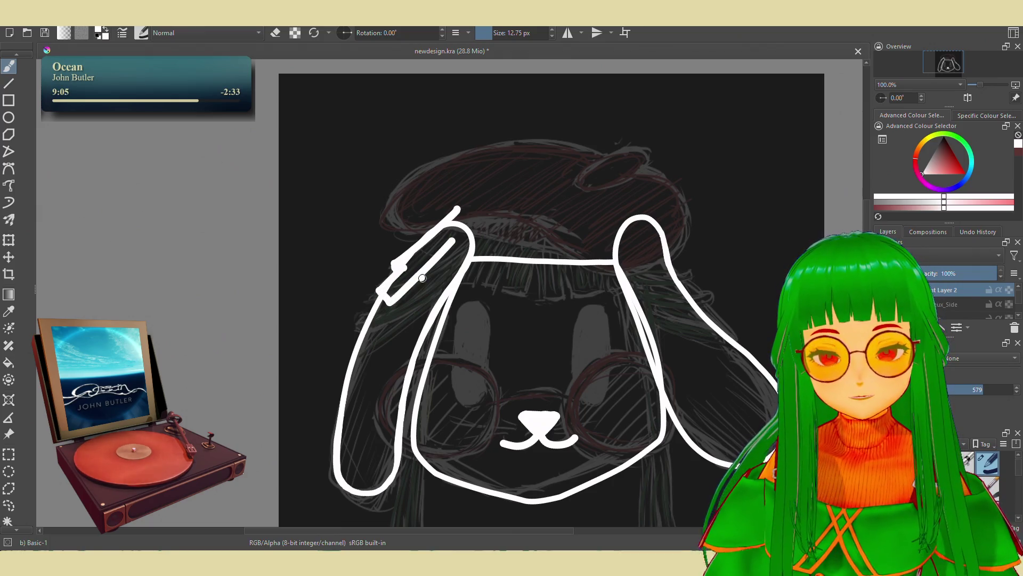
pyautogui.moveTo(436, 276); pyautogui.dragTo(473, 240)
pyautogui.moveTo(441, 278); pyautogui.dragTo(494, 249)
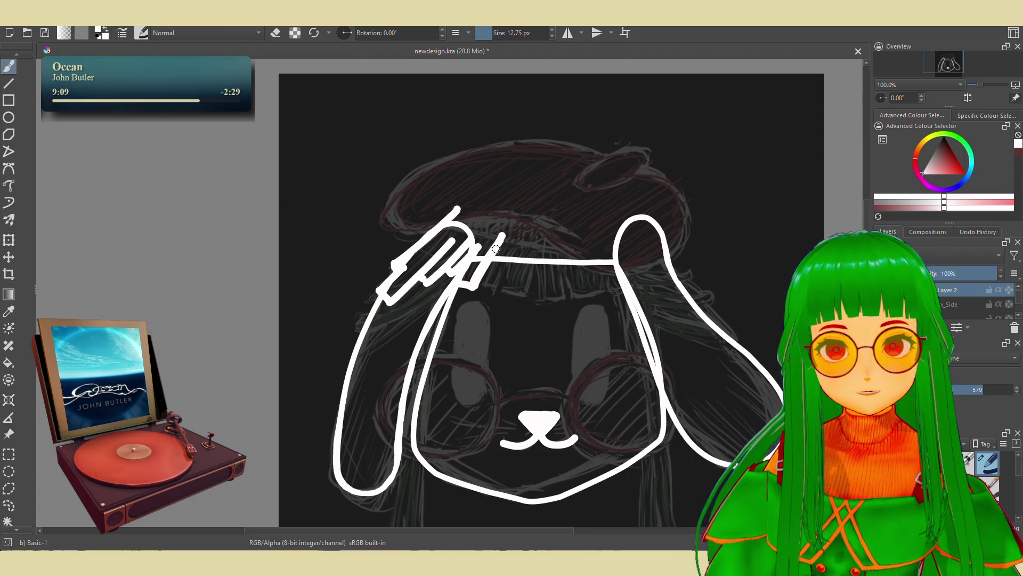
pyautogui.moveTo(484, 289); pyautogui.dragTo(503, 246)
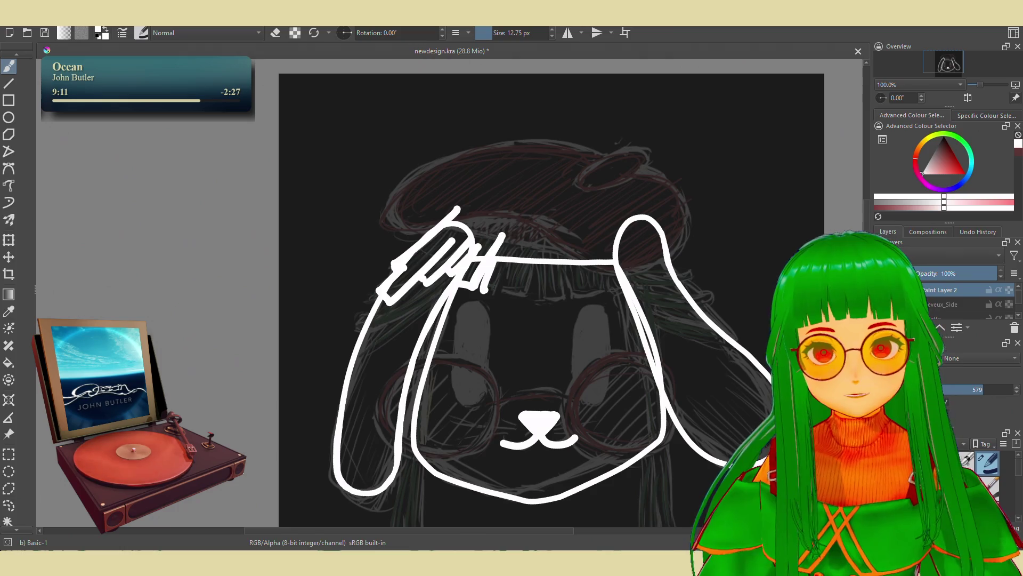
pyautogui.hotkey('ctrl', 'z')
pyautogui.hotkey('ctrl', 'z')
pyautogui.moveTo(460, 282); pyautogui.dragTo(502, 232)
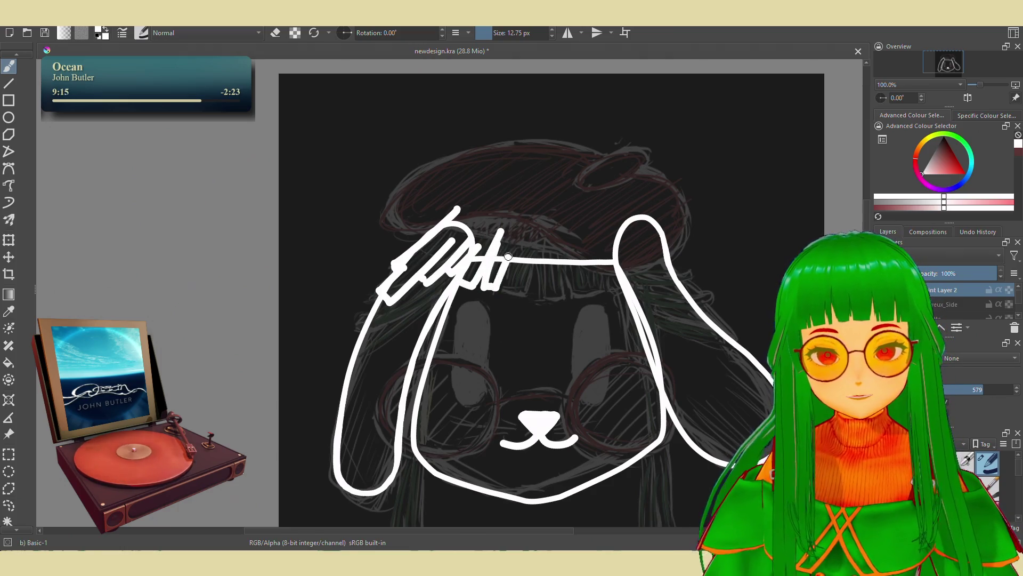
pyautogui.moveTo(499, 247); pyautogui.dragTo(485, 284)
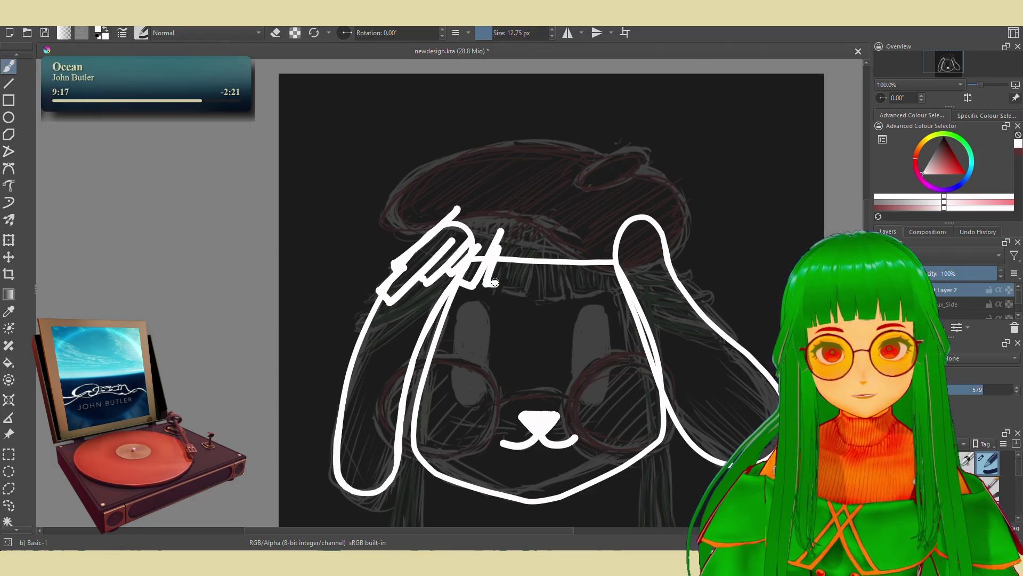
# Continue the fringe rightward and add strokes along the right ear's edges
pyautogui.moveTo(522, 225); pyautogui.dragTo(507, 260)
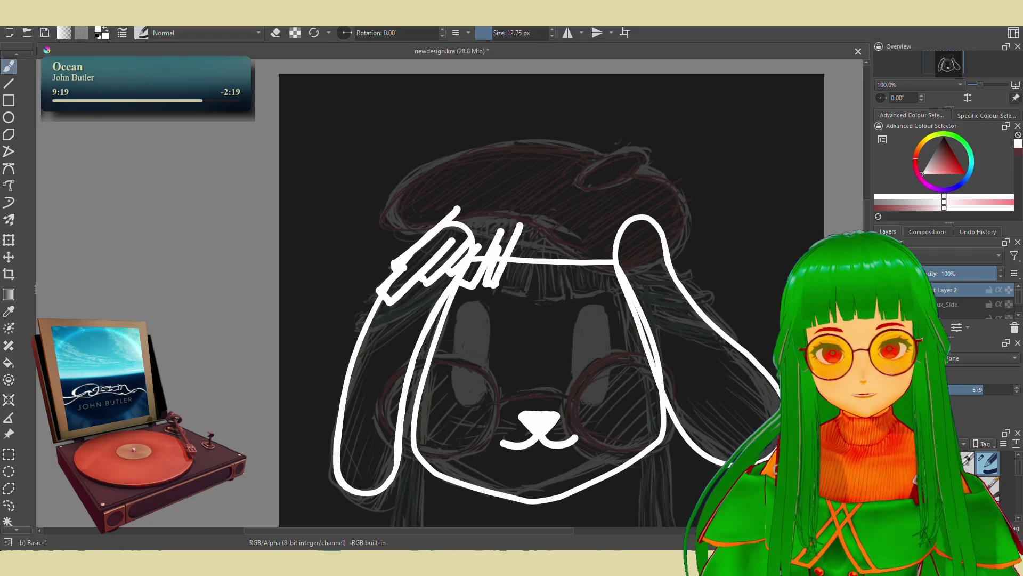
pyautogui.hotkey('ctrl', 'z')
pyautogui.moveTo(525, 230); pyautogui.dragTo(513, 259)
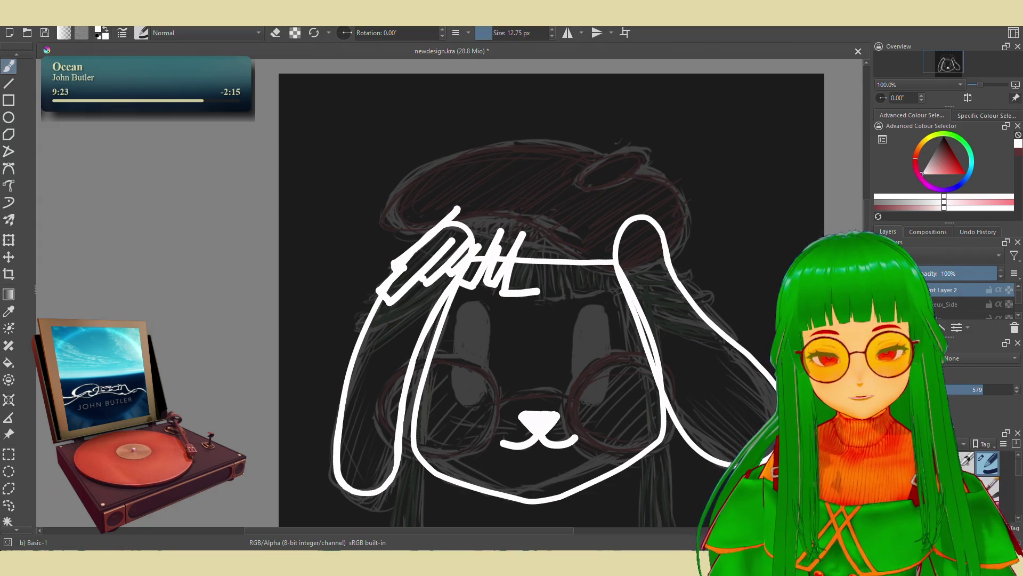
pyautogui.hotkey('ctrl', 'z')
pyautogui.moveTo(525, 292); pyautogui.dragTo(543, 281)
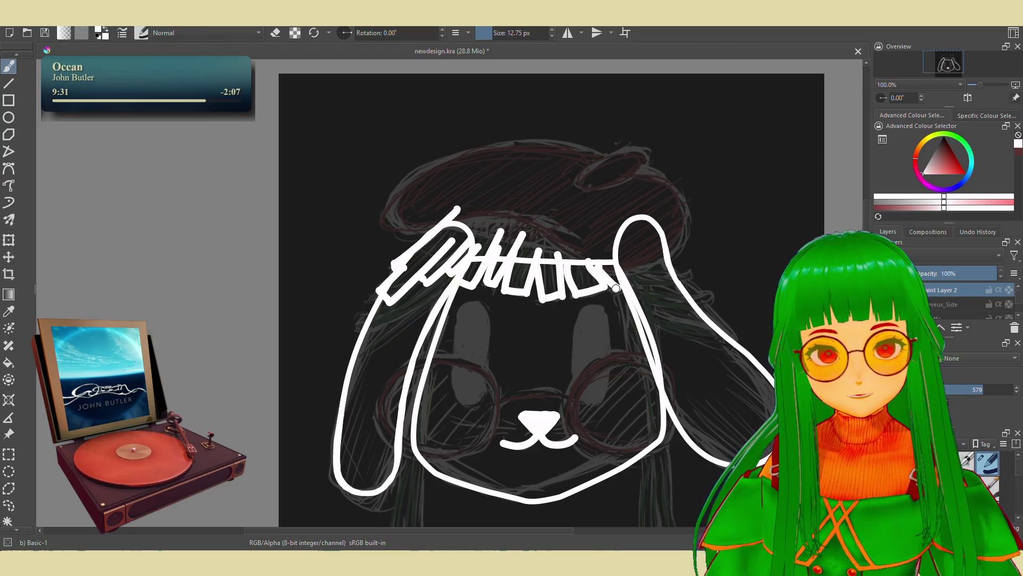
pyautogui.moveTo(652, 272); pyautogui.dragTo(617, 239)
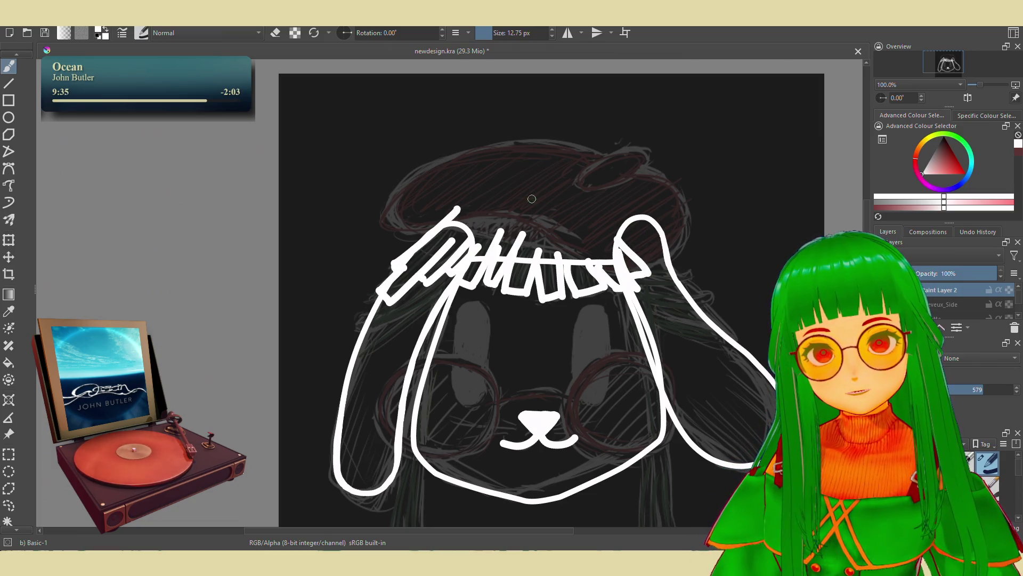
pyautogui.moveTo(632, 256); pyautogui.dragTo(670, 271)
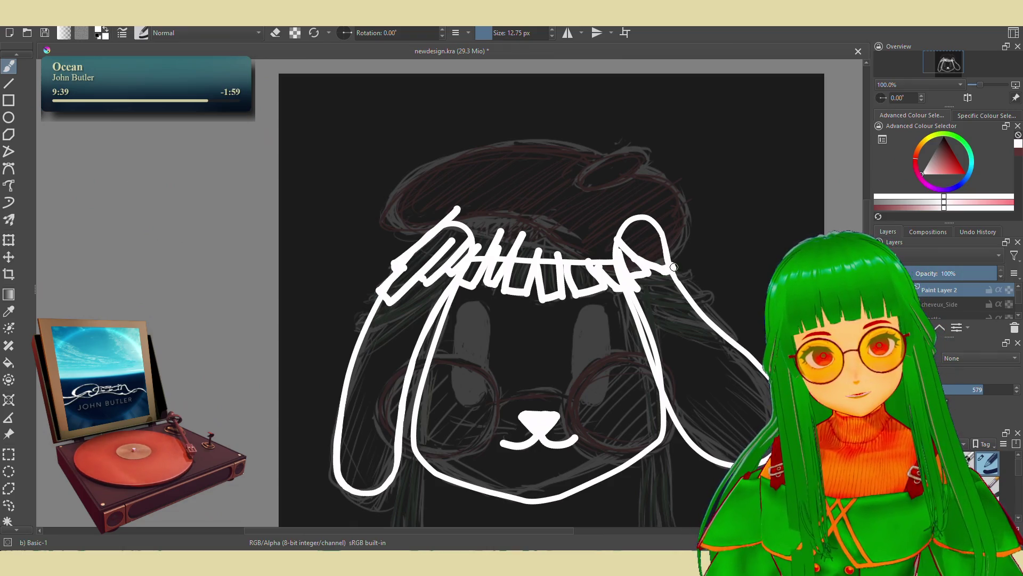
pyautogui.moveTo(638, 247); pyautogui.dragTo(590, 236)
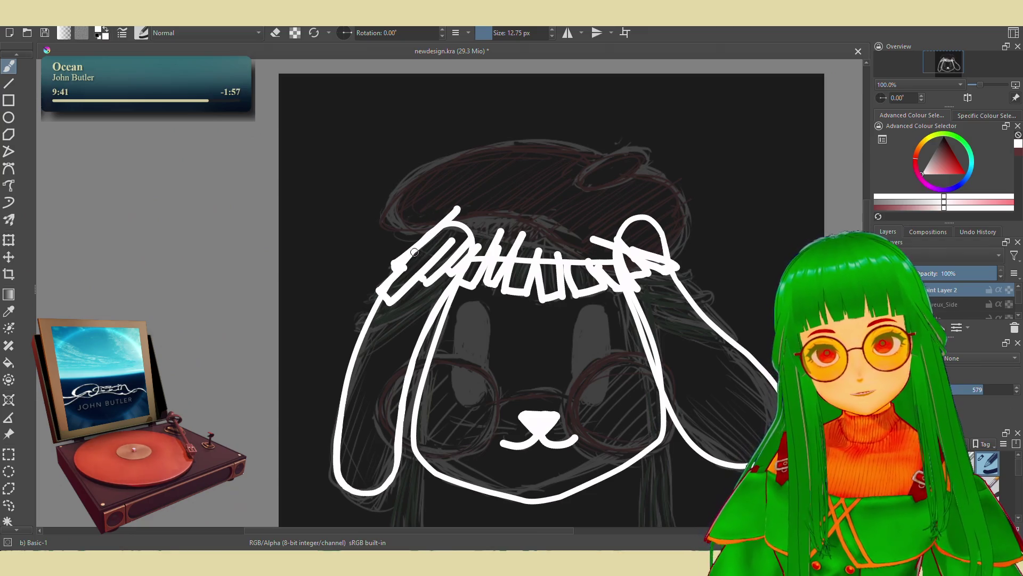
# Arc a stroke over the head joining both ears, briefly lowering layer opacity and undoing it
pyautogui.moveTo(453, 213); pyautogui.dragTo(572, 202)
pyautogui.moveTo(640, 226)
pyautogui.mouseDown()
pyautogui.moveTo(576, 205)
pyautogui.moveTo(654, 260)
pyautogui.moveTo(667, 250)
pyautogui.mouseUp()
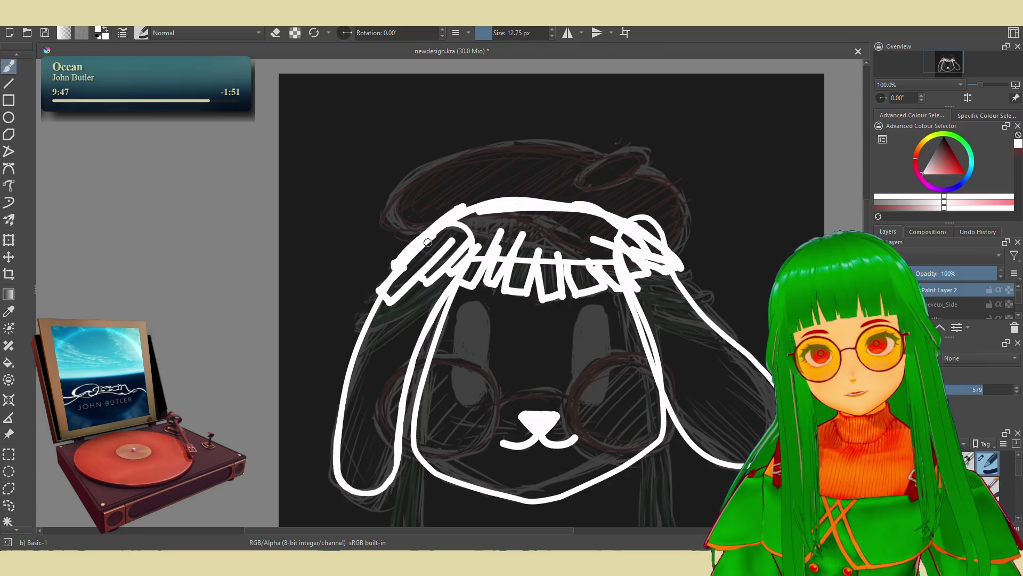
pyautogui.moveTo(991, 272)
pyautogui.mouseDown()
pyautogui.moveTo(934, 269)
pyautogui.moveTo(941, 272)
pyautogui.mouseUp()
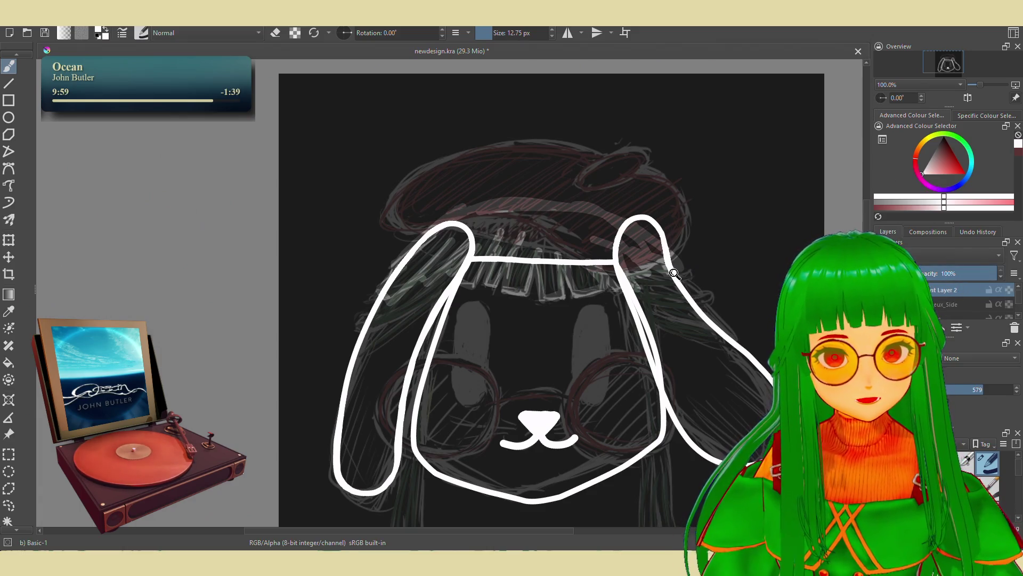
pyautogui.hotkey('ctrl', 'z')
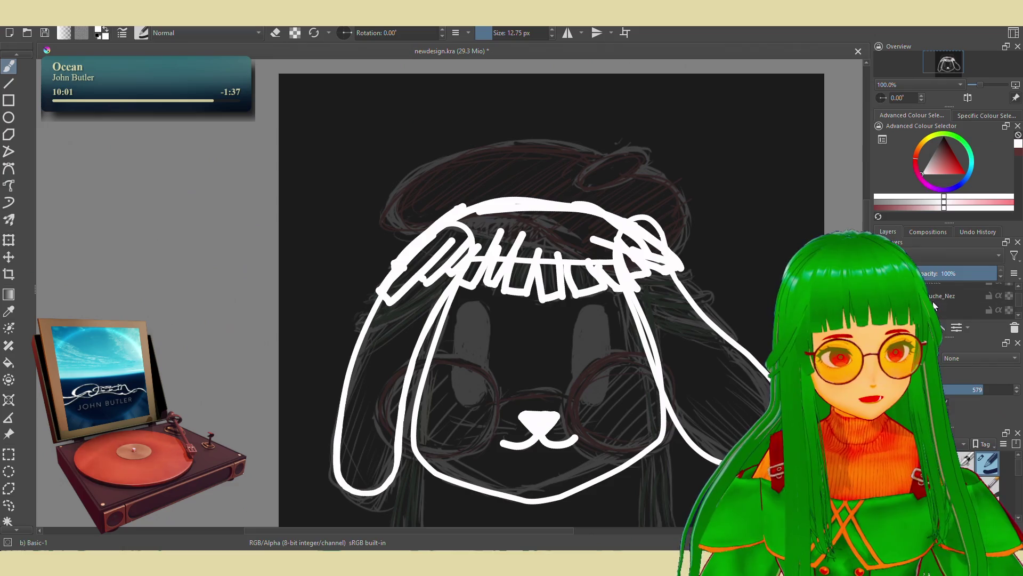
# Hide the nose, face outline and both ear layers, then make Paint Layer 2 active
pyautogui.click(881, 296)
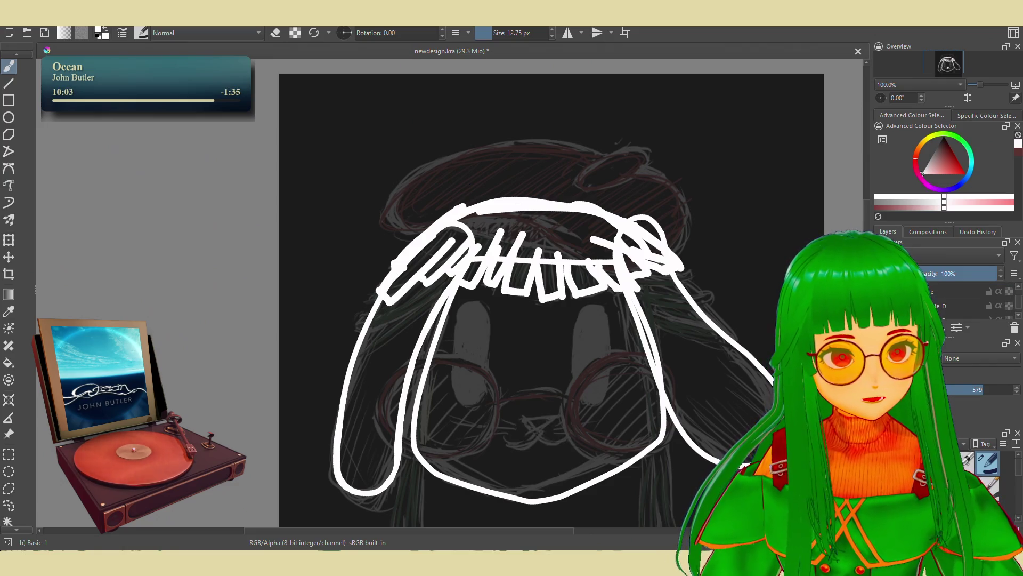
pyautogui.moveTo(883, 292); pyautogui.dragTo(884, 305)
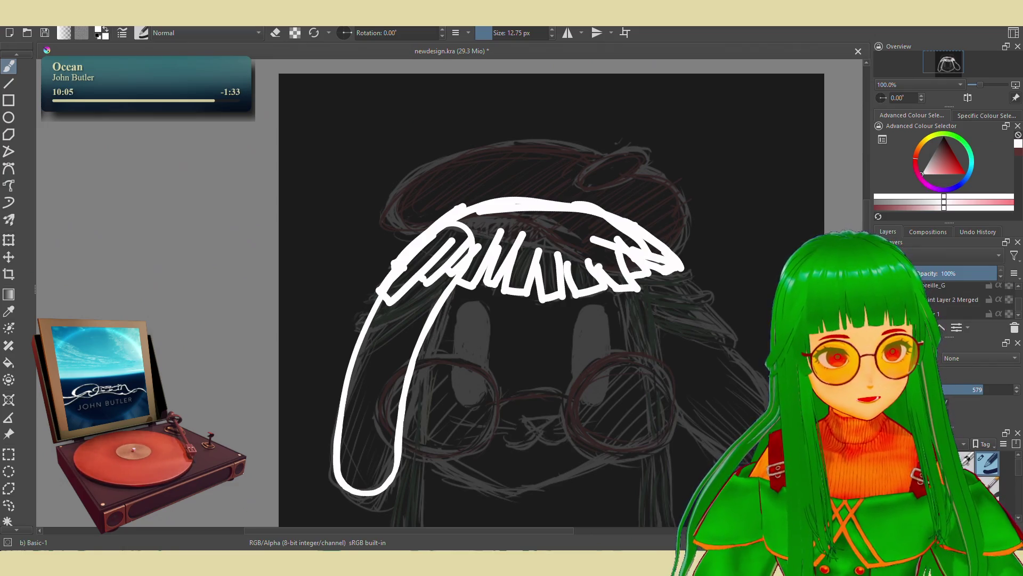
pyautogui.click(938, 298)
pyautogui.click(939, 288)
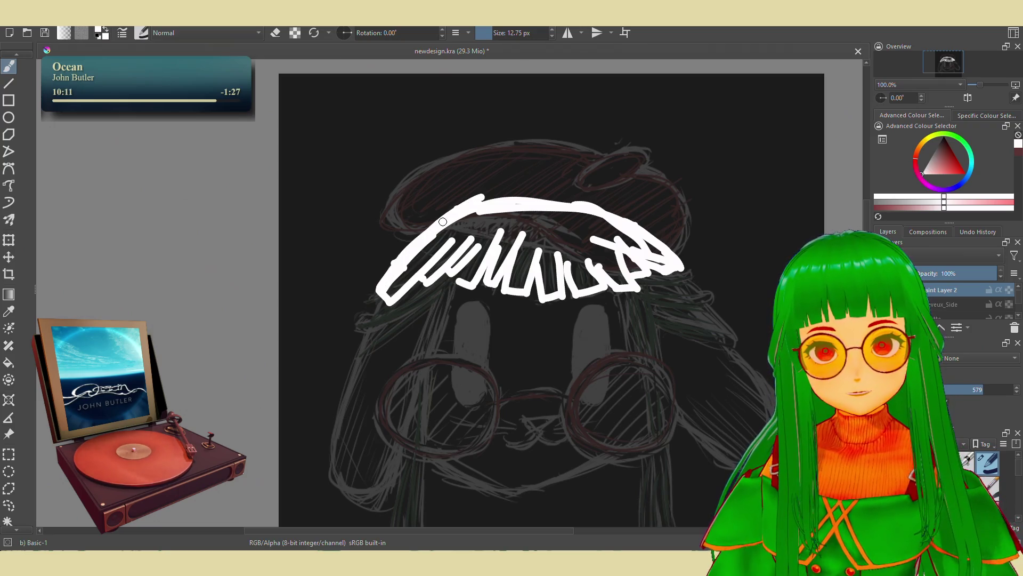
# Thicken the top edge of the hair outline and leave eraser mode
pyautogui.moveTo(503, 205); pyautogui.dragTo(578, 202)
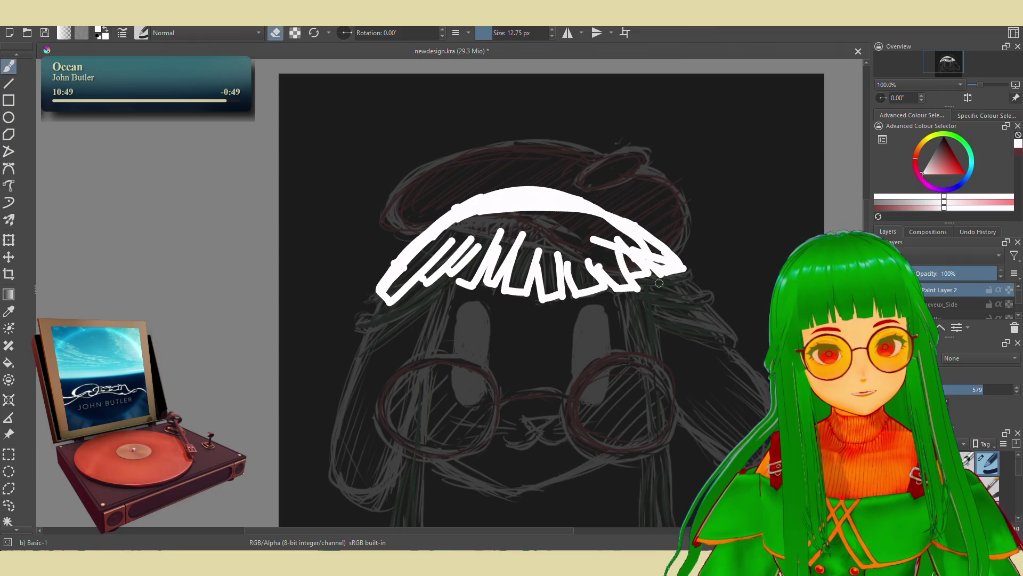
pyautogui.press('e')
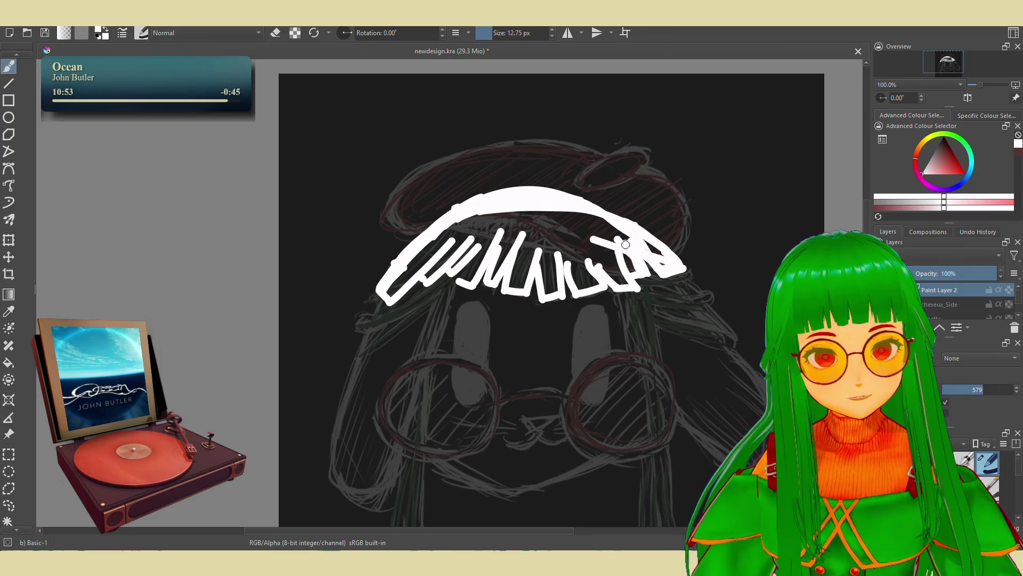
# Paint white over the dark gaps between the right-hand and middle strands of the fringe
pyautogui.moveTo(618, 282); pyautogui.dragTo(612, 278)
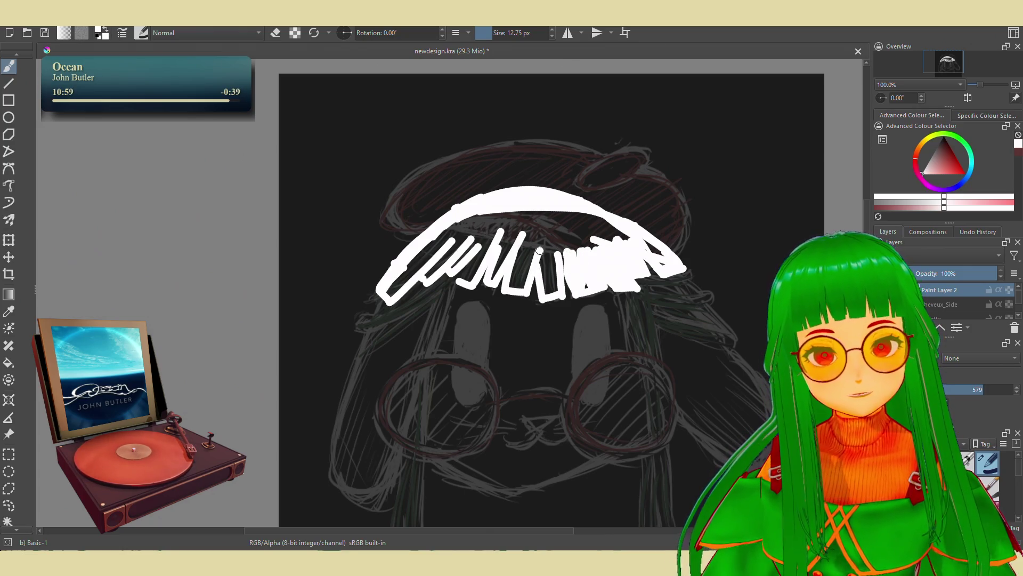
pyautogui.moveTo(538, 253); pyautogui.dragTo(545, 288)
pyautogui.moveTo(547, 249)
pyautogui.mouseDown()
pyautogui.moveTo(554, 267)
pyautogui.moveTo(521, 268)
pyautogui.mouseUp()
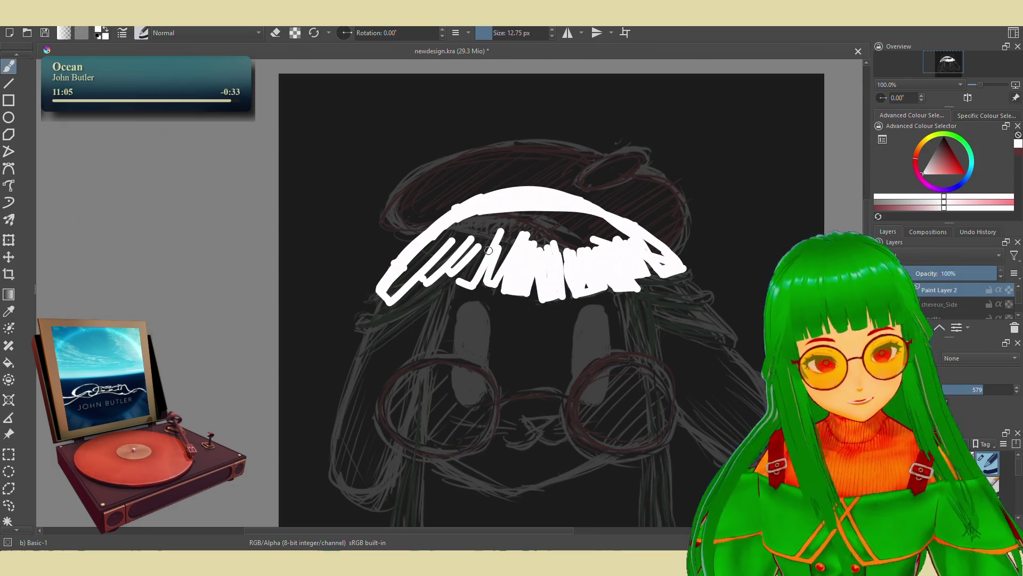
pyautogui.moveTo(516, 230)
pyautogui.mouseDown()
pyautogui.moveTo(495, 272)
pyautogui.moveTo(506, 212)
pyautogui.mouseUp()
pyautogui.moveTo(461, 264); pyautogui.dragTo(502, 214)
# Fill the fringe's left end and the remaining notch so the dome reads solid white
pyautogui.moveTo(432, 266); pyautogui.dragTo(468, 232)
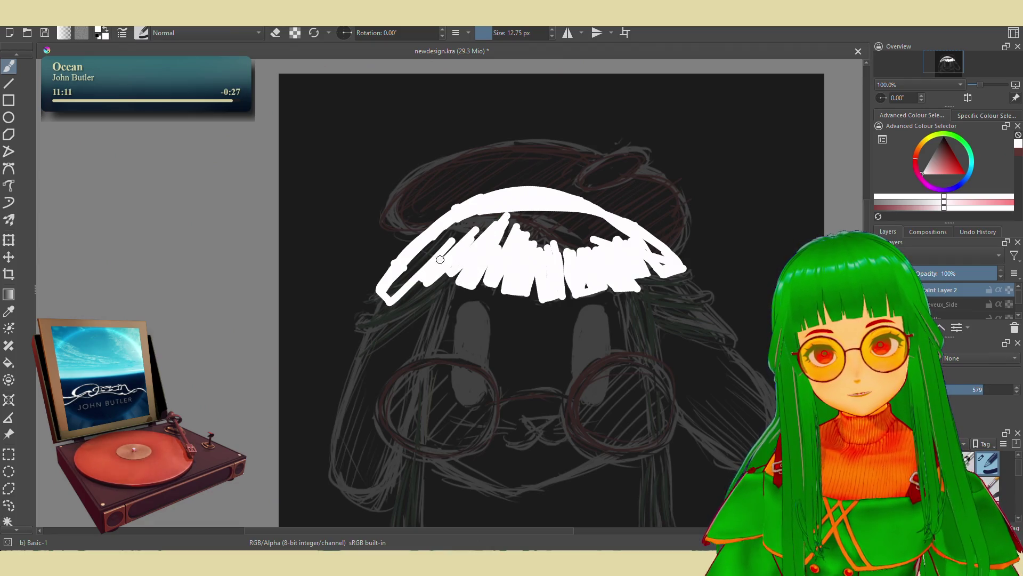
pyautogui.moveTo(397, 289); pyautogui.dragTo(445, 244)
pyautogui.moveTo(392, 293)
pyautogui.mouseDown()
pyautogui.moveTo(446, 238)
pyautogui.moveTo(432, 244)
pyautogui.mouseUp()
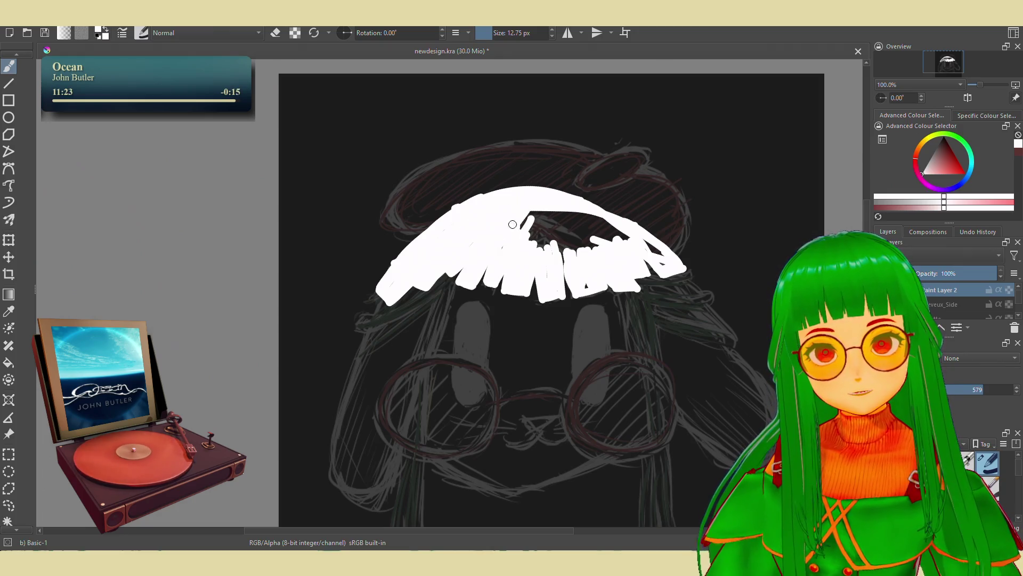
pyautogui.moveTo(534, 234)
pyautogui.mouseDown()
pyautogui.moveTo(559, 216)
pyautogui.moveTo(591, 225)
pyautogui.moveTo(592, 238)
pyautogui.moveTo(599, 216)
pyautogui.moveTo(646, 245)
pyautogui.mouseUp()
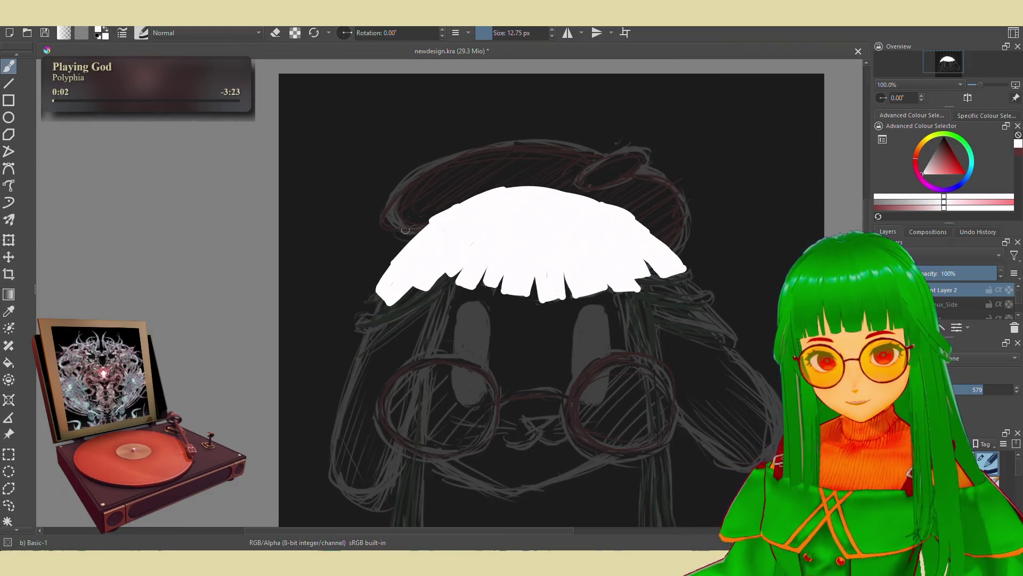
pyautogui.press('e')
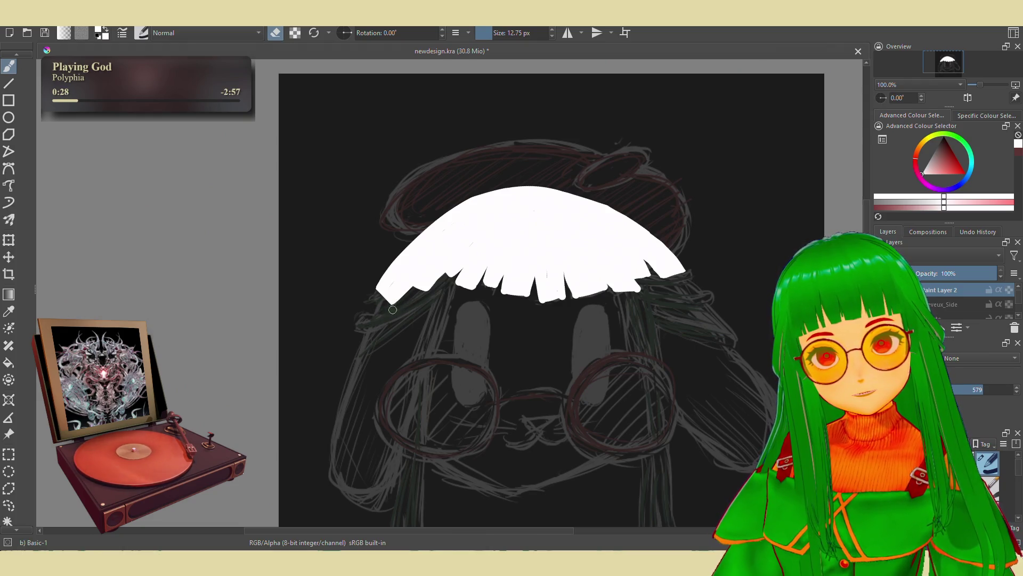
# Alternate erasing and painting to tidy the fringe's lower-left strand tips
pyautogui.moveTo(378, 286); pyautogui.dragTo(396, 308)
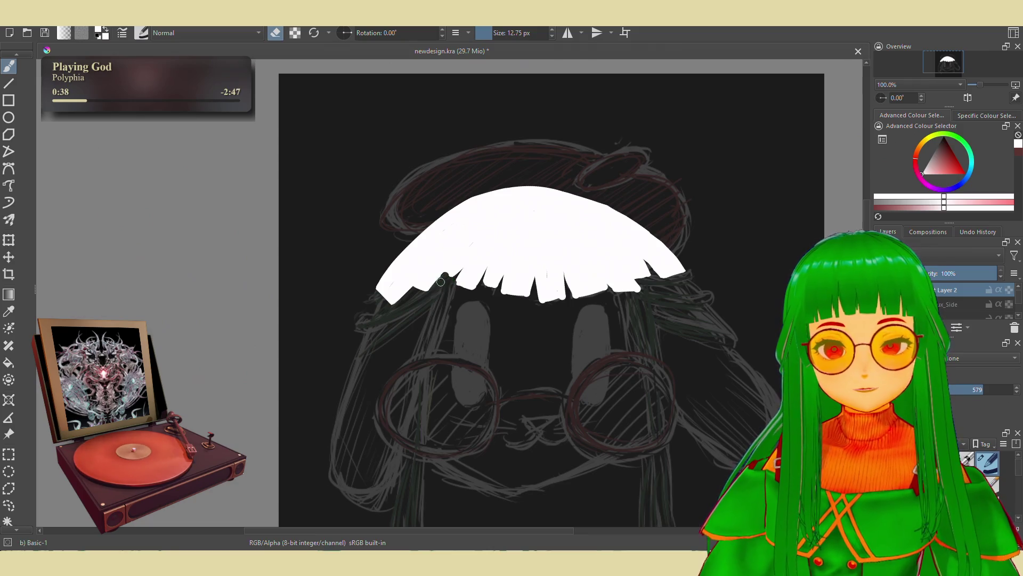
pyautogui.press('e')
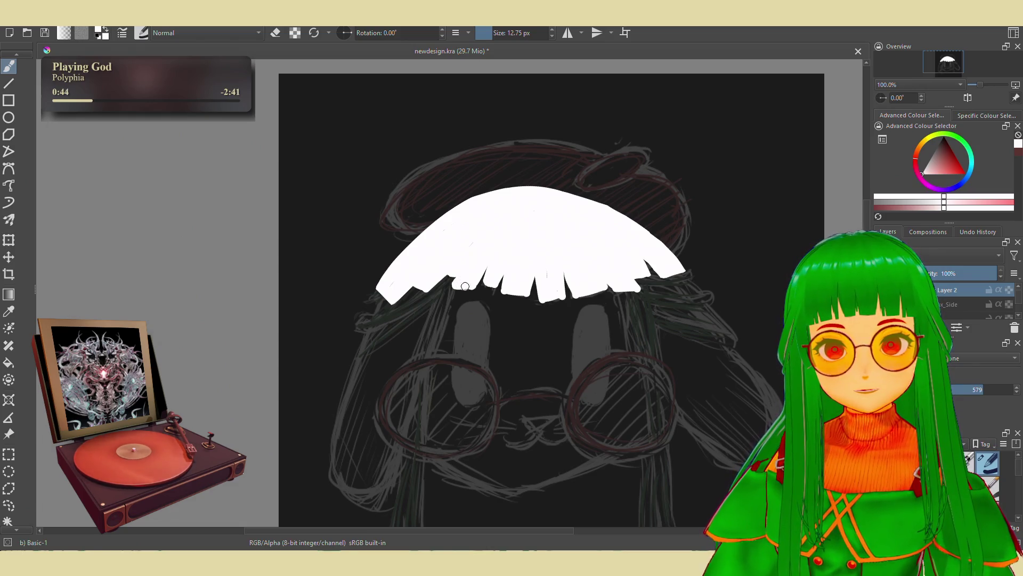
pyautogui.press('e')
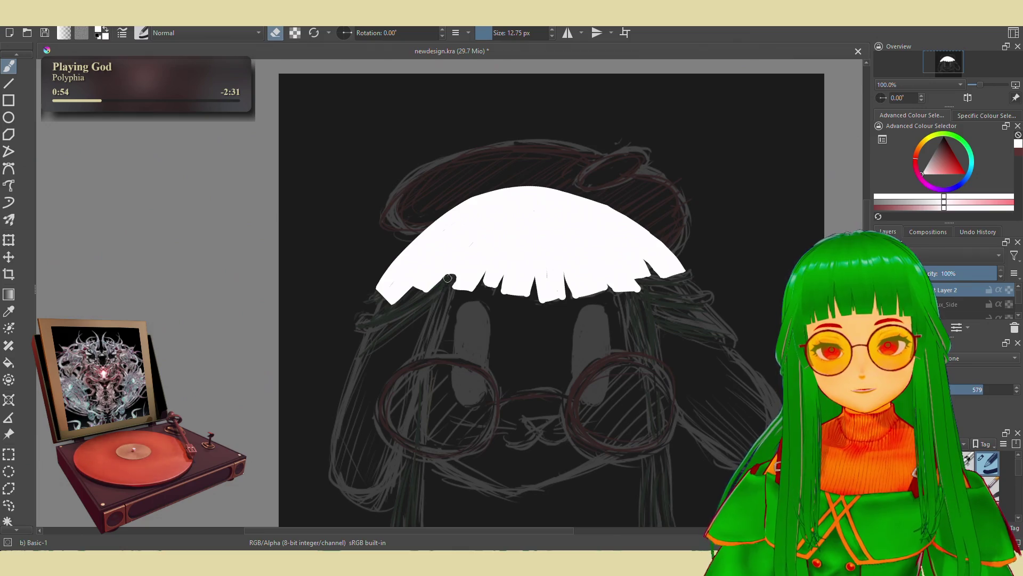
pyautogui.press('e')
pyautogui.press('e')
pyautogui.press('e')
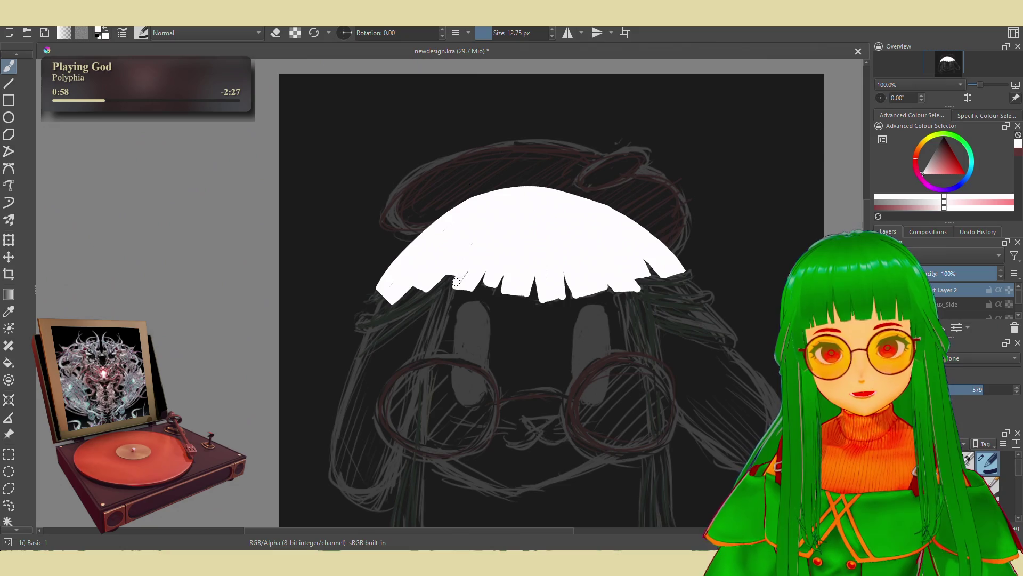
pyautogui.press('e')
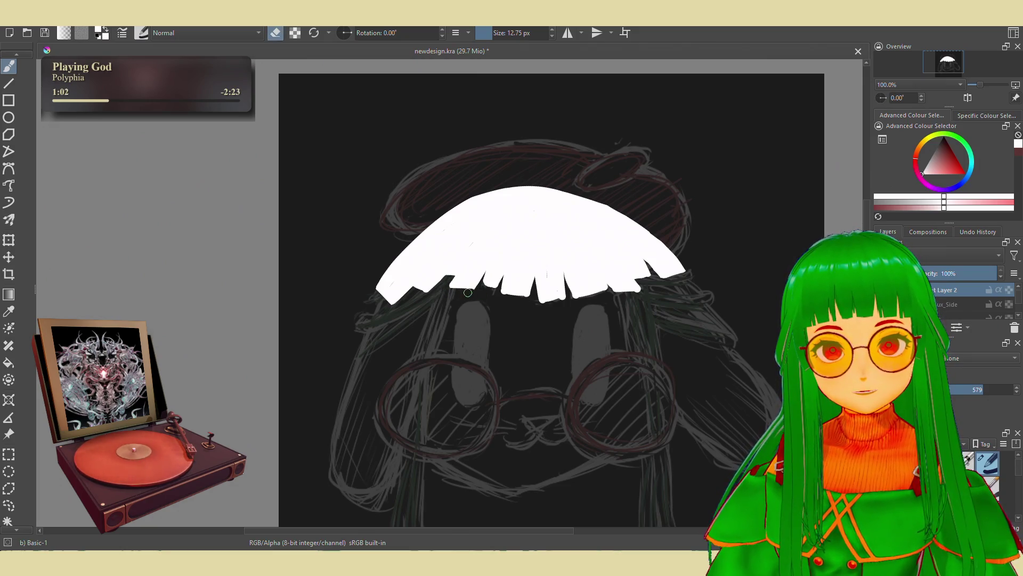
pyautogui.press('e')
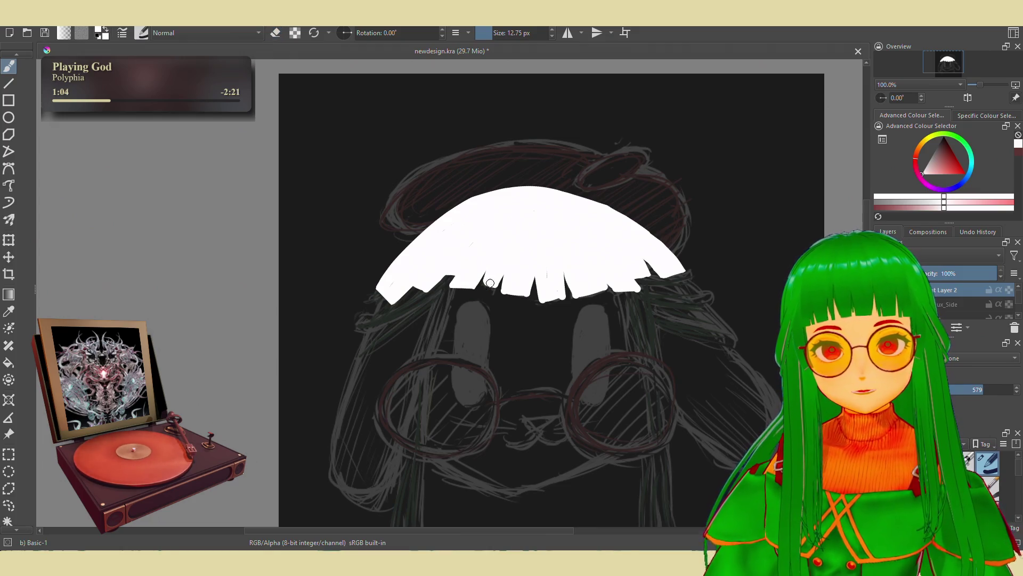
pyautogui.press('e')
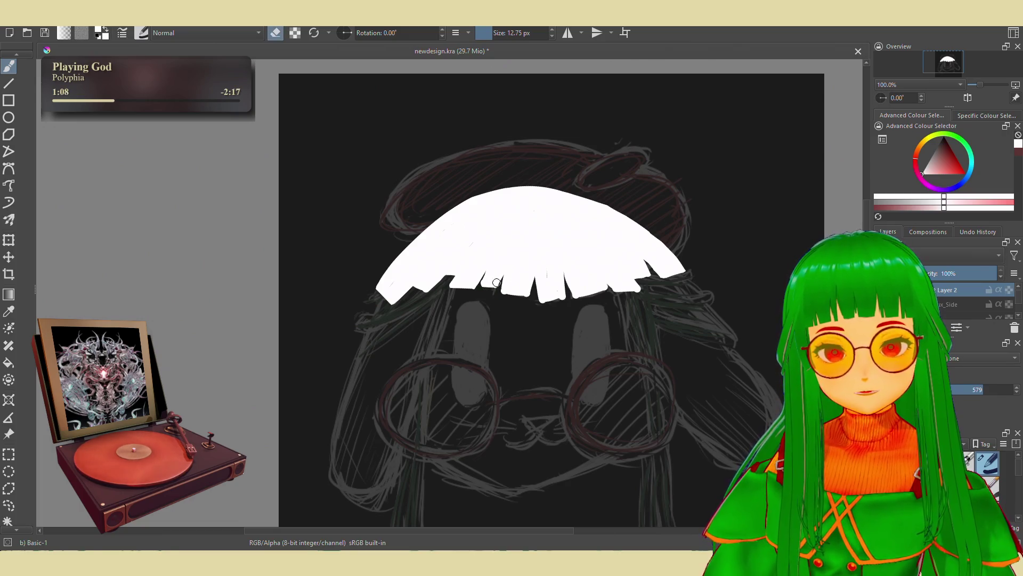
pyautogui.press('e')
pyautogui.press('e')
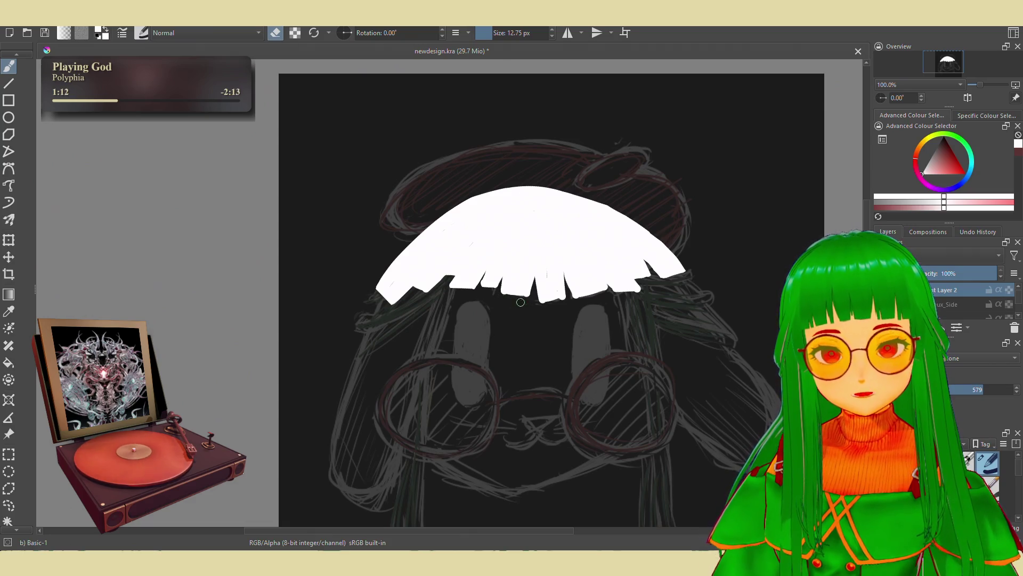
# Erase thin slits between the middle strand tips and reshape one tip on the lower edge
pyautogui.moveTo(495, 297)
pyautogui.mouseDown()
pyautogui.moveTo(540, 285)
pyautogui.moveTo(543, 324)
pyautogui.mouseUp()
pyautogui.press('e')
pyautogui.press('e')
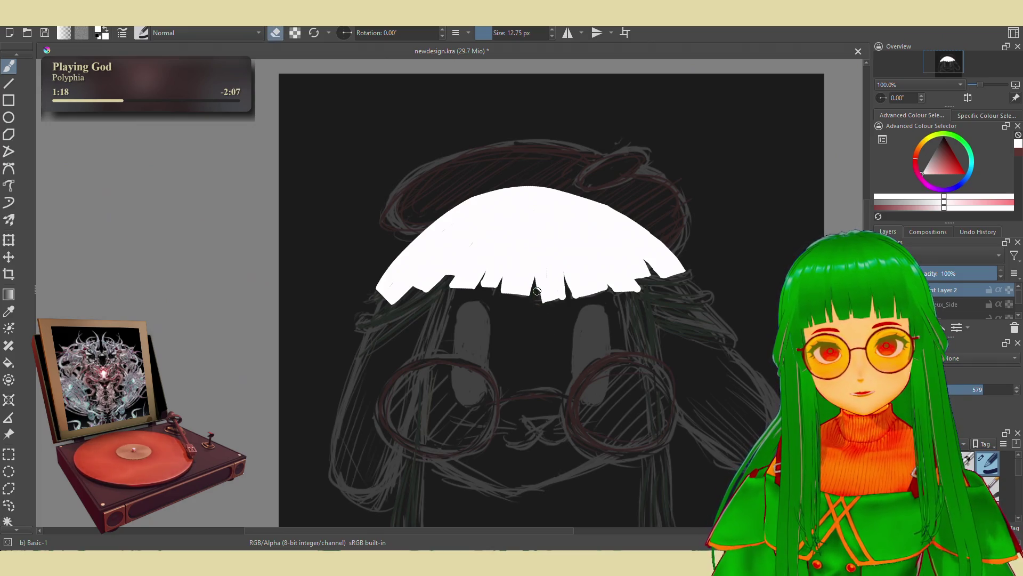
pyautogui.press('e')
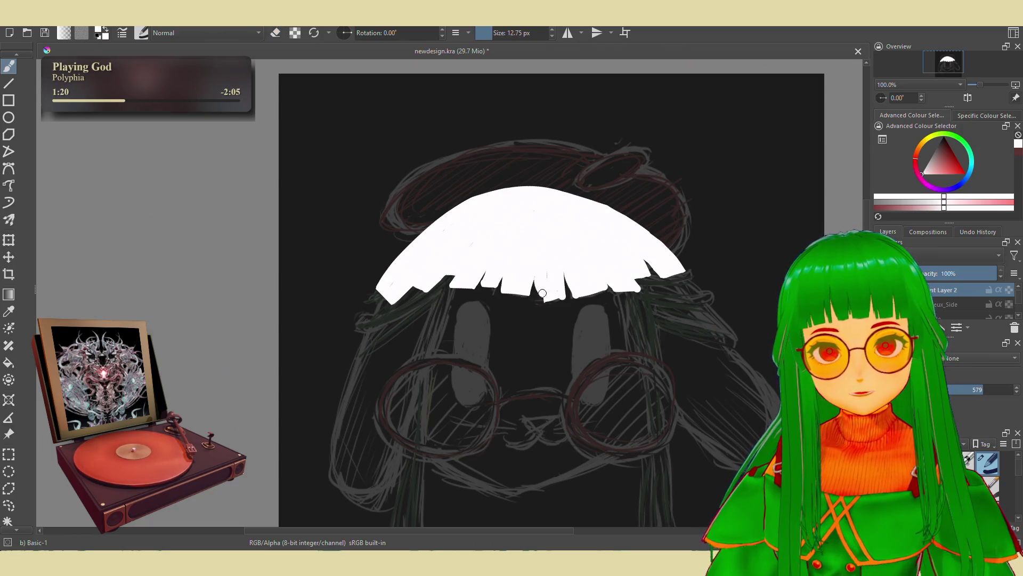
pyautogui.moveTo(542, 279); pyautogui.dragTo(539, 275)
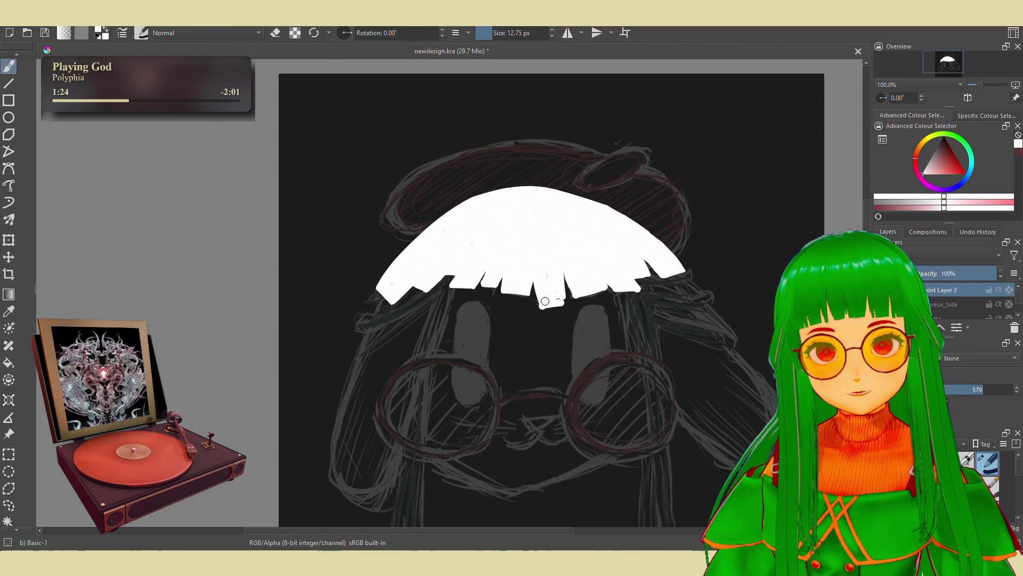
pyautogui.moveTo(558, 289); pyautogui.dragTo(548, 298)
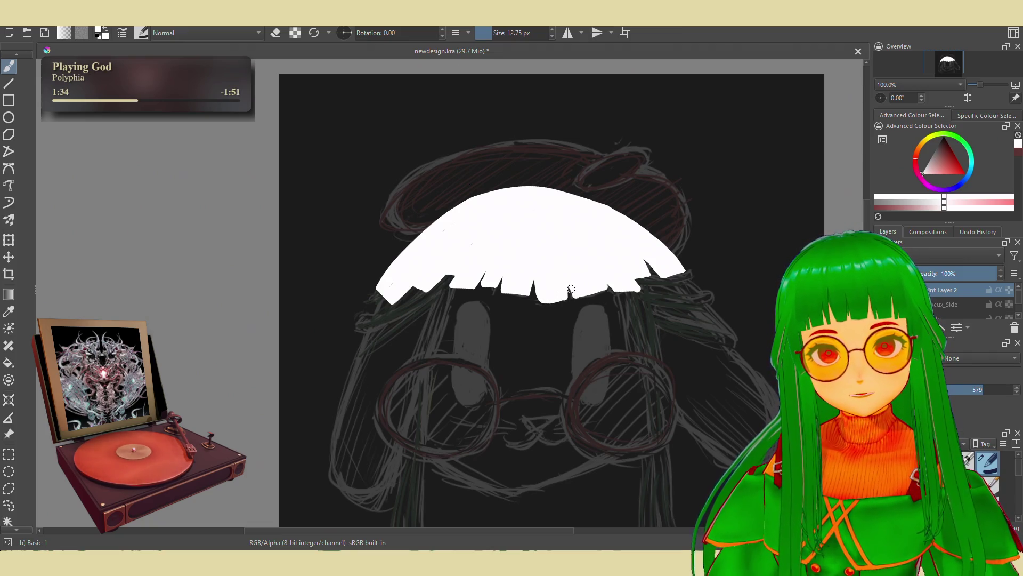
pyautogui.press('e')
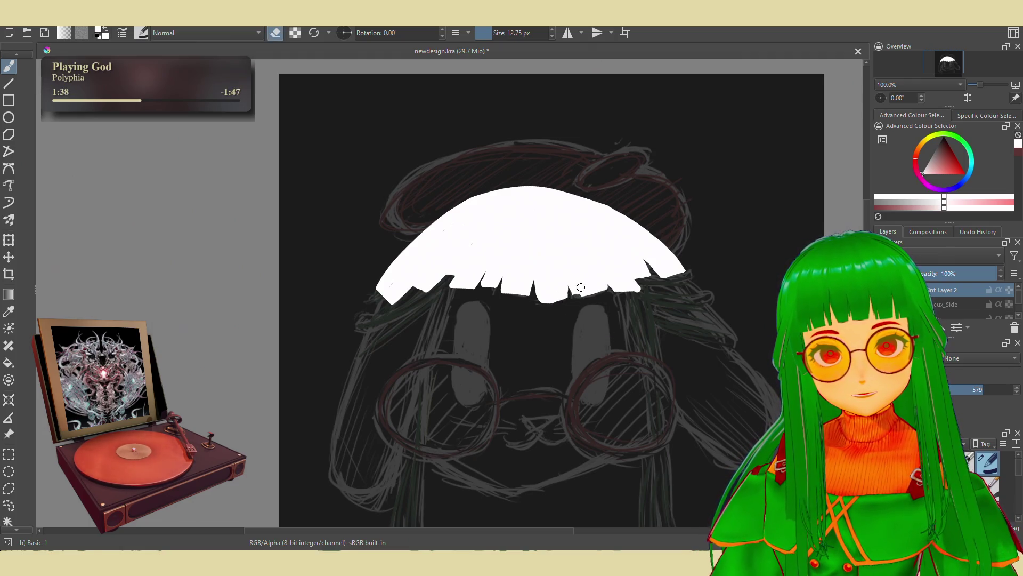
pyautogui.press('e')
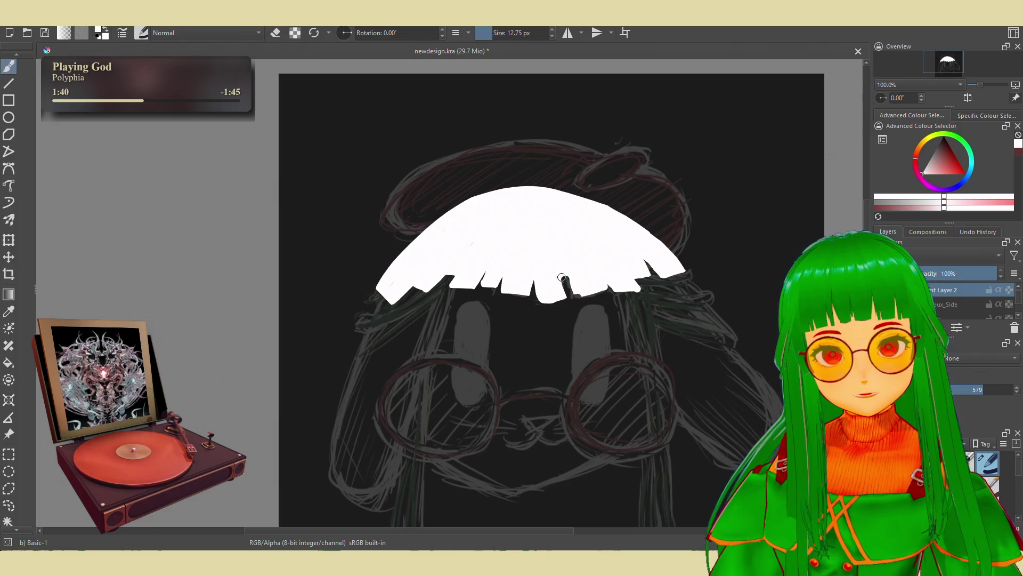
pyautogui.press('e')
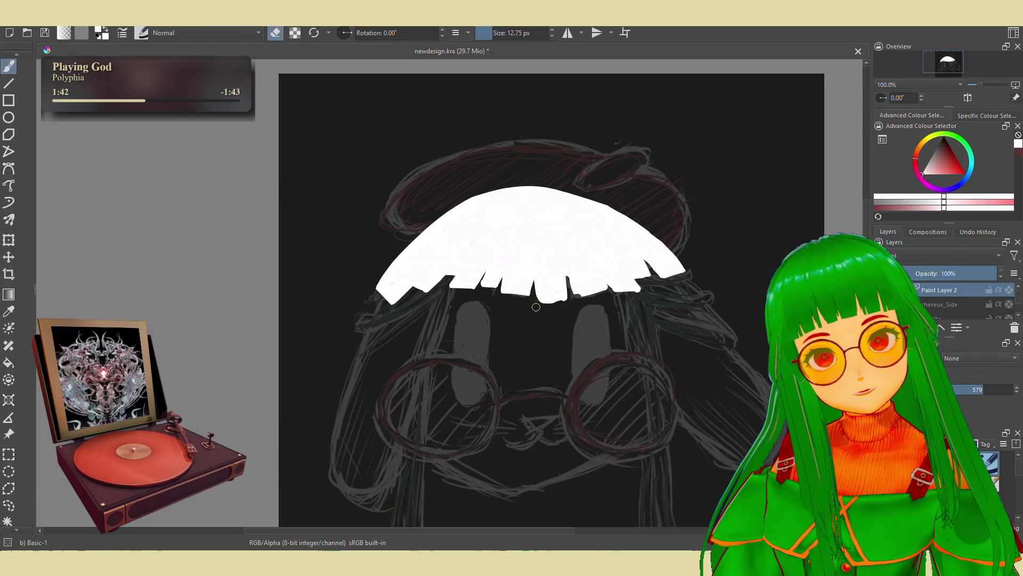
pyautogui.press('e')
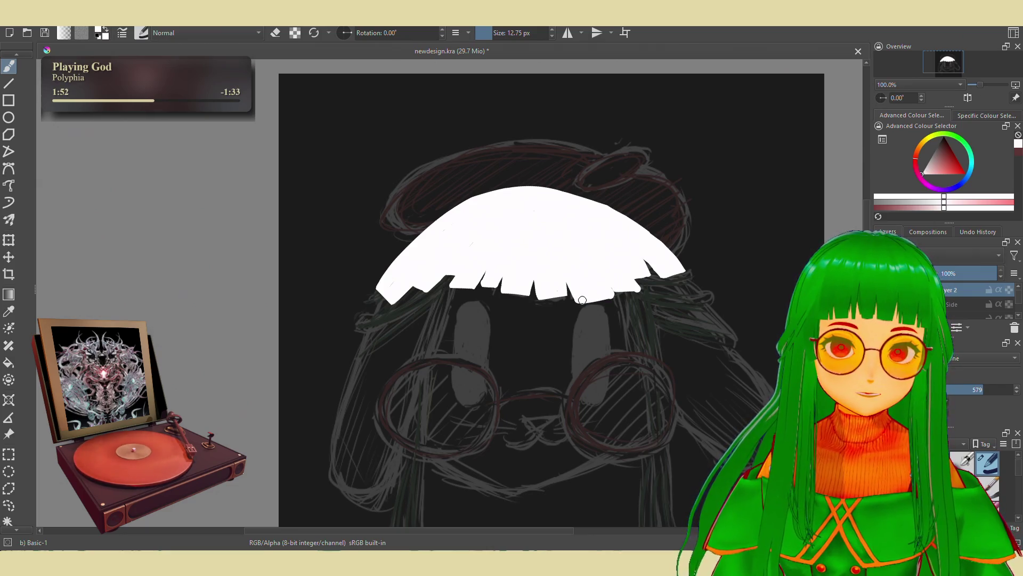
# Toggle the eraser and nick small bits out of the fringe's lower edge
pyautogui.press('e')
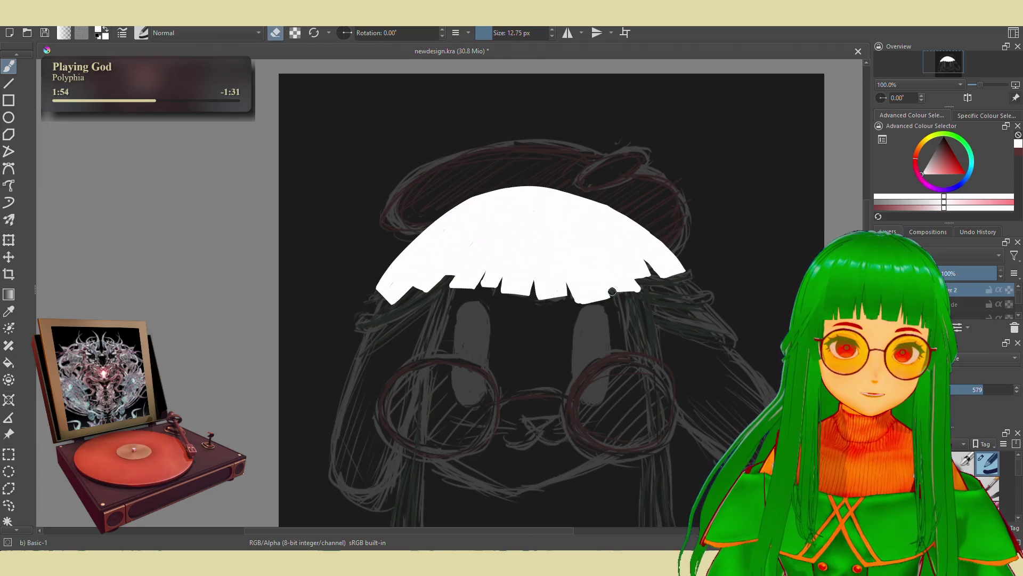
pyautogui.press('e')
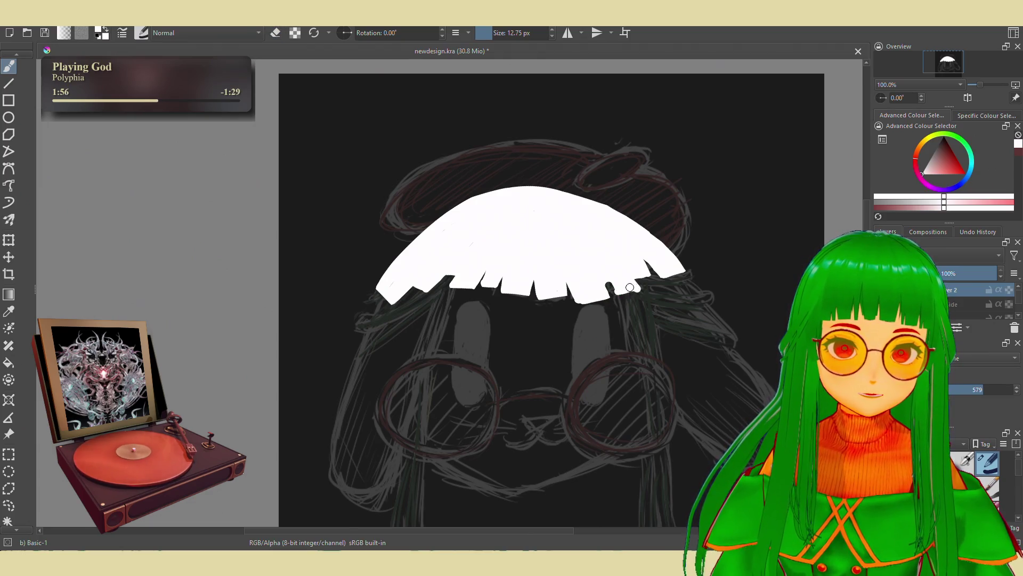
pyautogui.press('e')
pyautogui.press('e')
pyautogui.press('e')
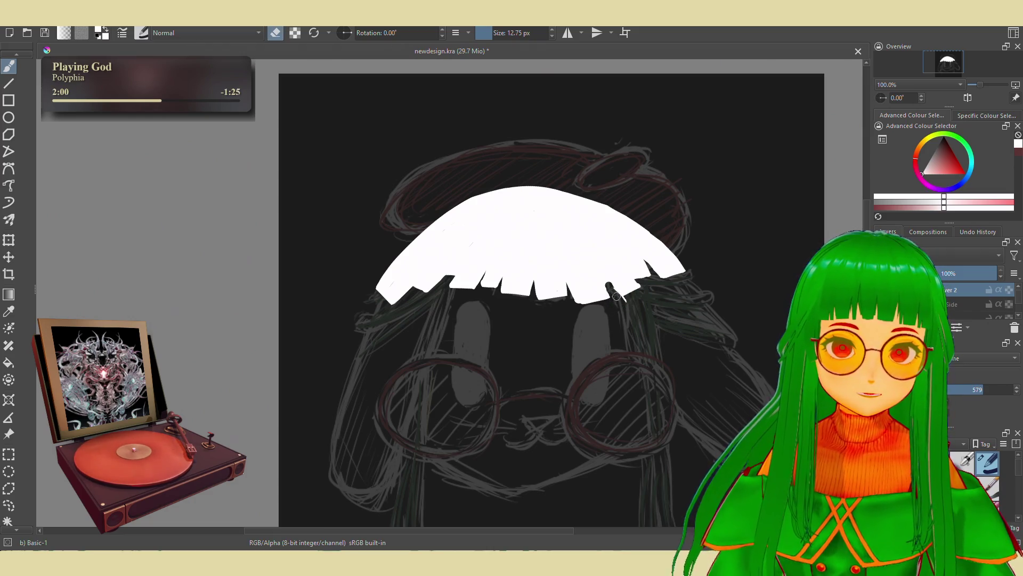
pyautogui.press('e')
pyautogui.press('e')
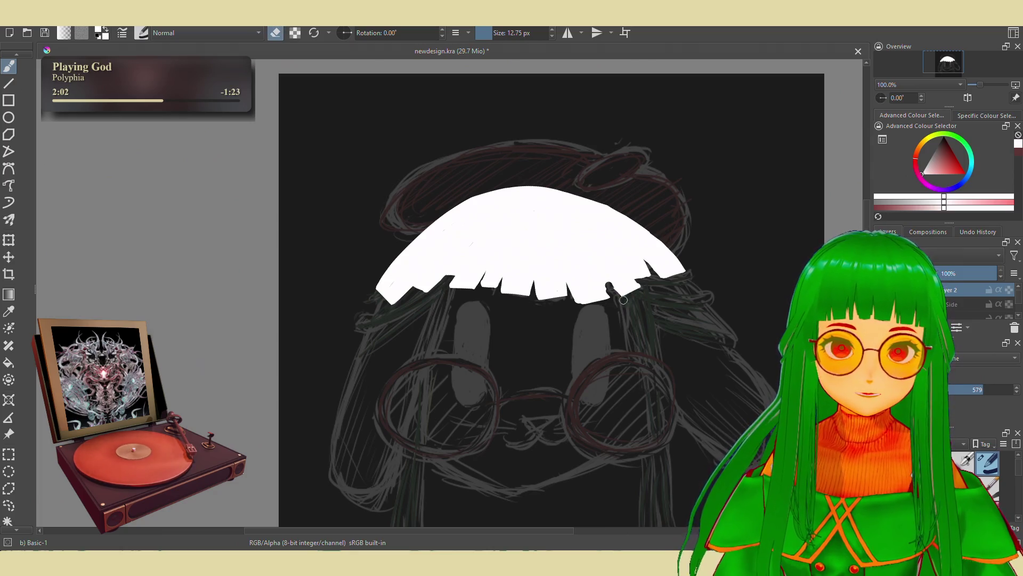
pyautogui.press('e')
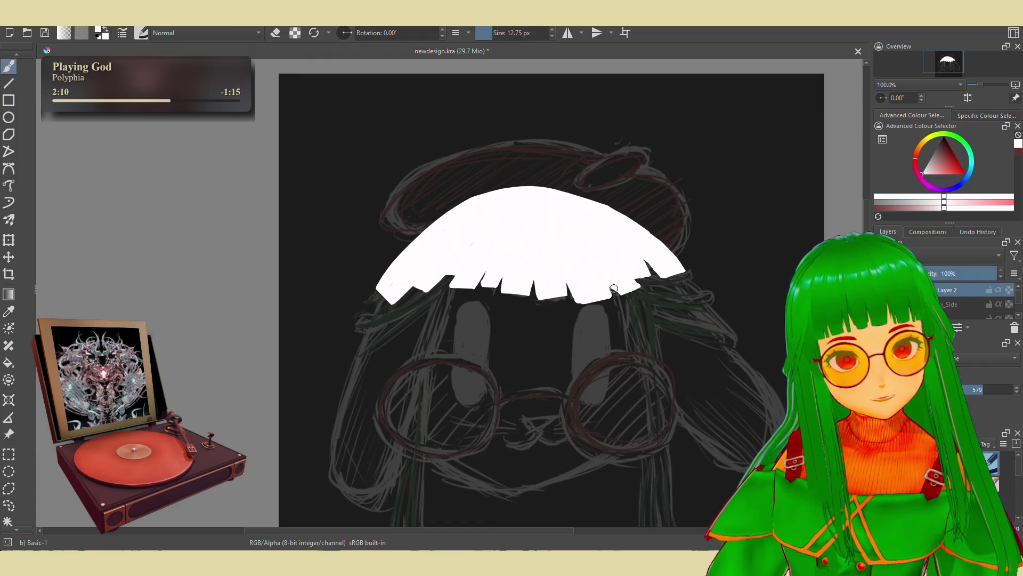
pyautogui.press('e')
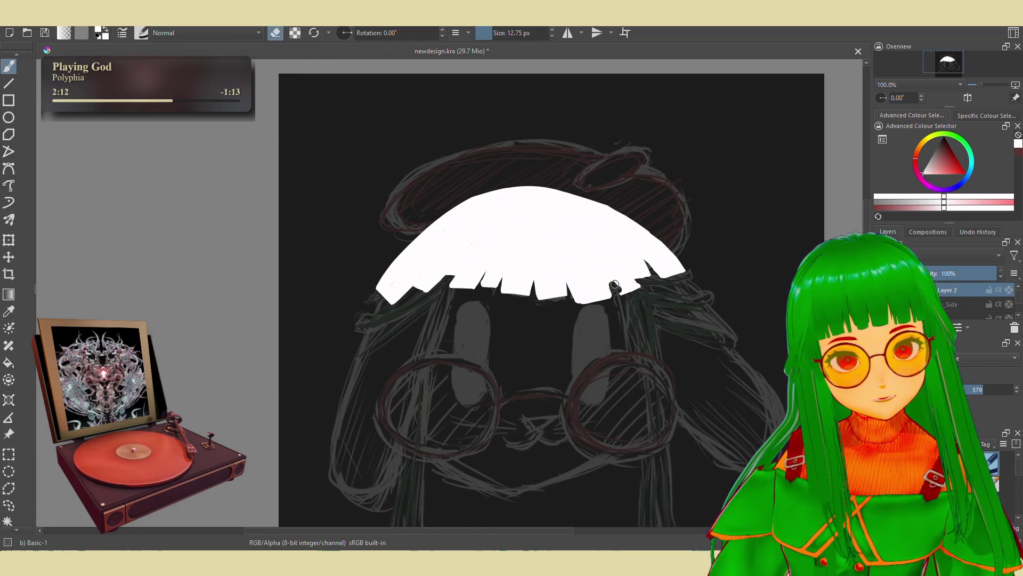
pyautogui.moveTo(611, 279); pyautogui.dragTo(614, 283)
pyautogui.press('e')
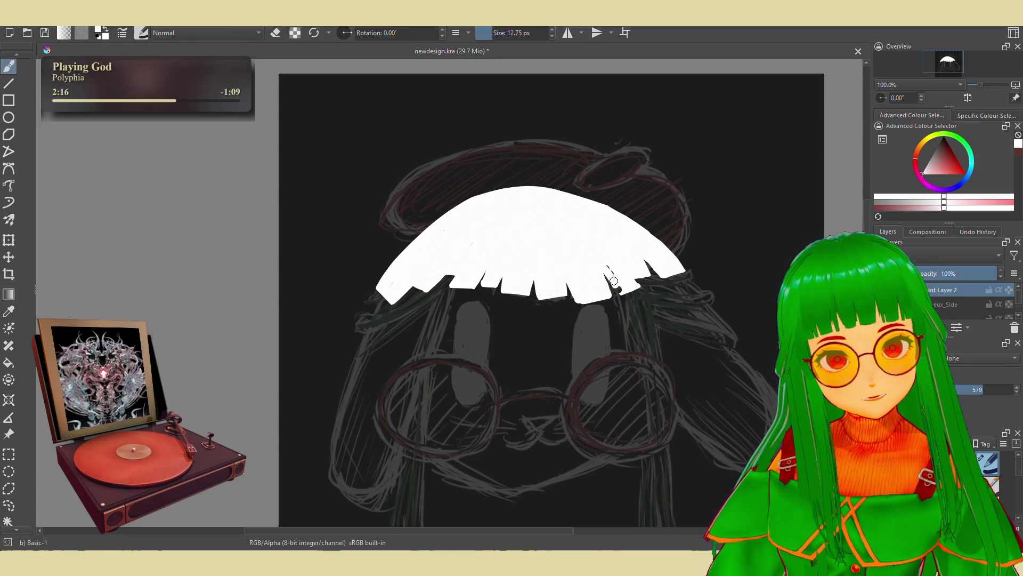
pyautogui.press('e')
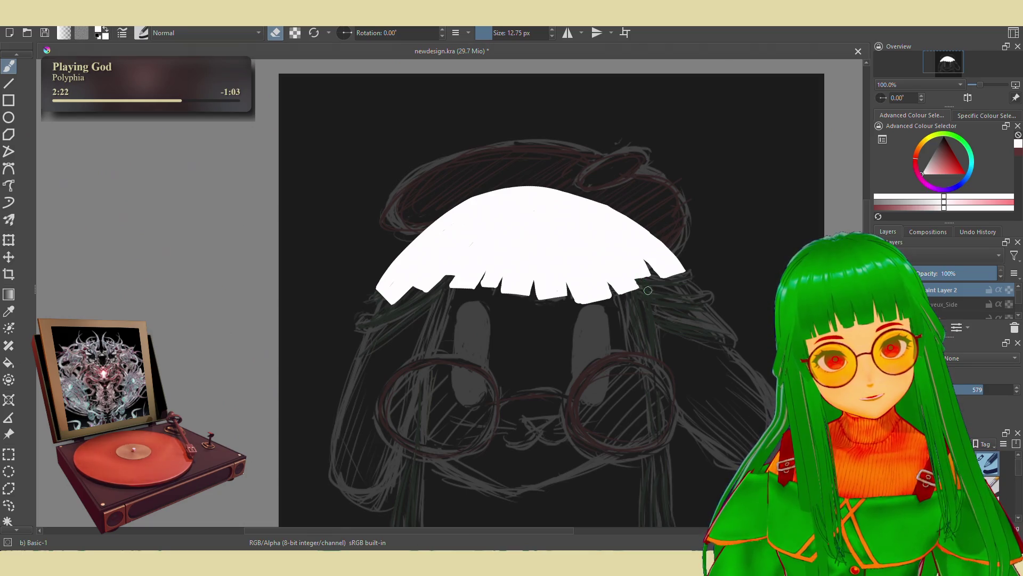
pyautogui.press('e')
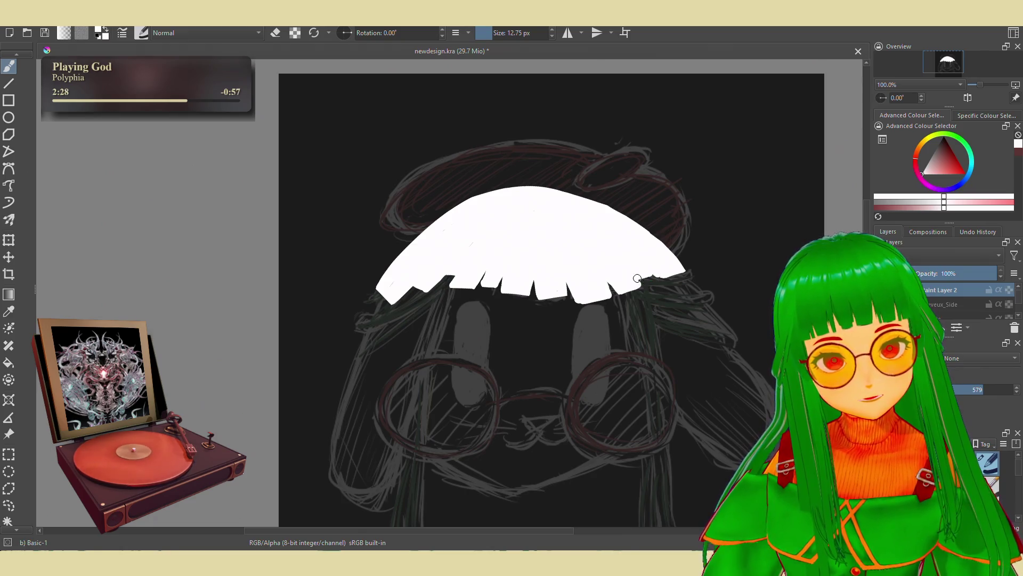
pyautogui.press('e')
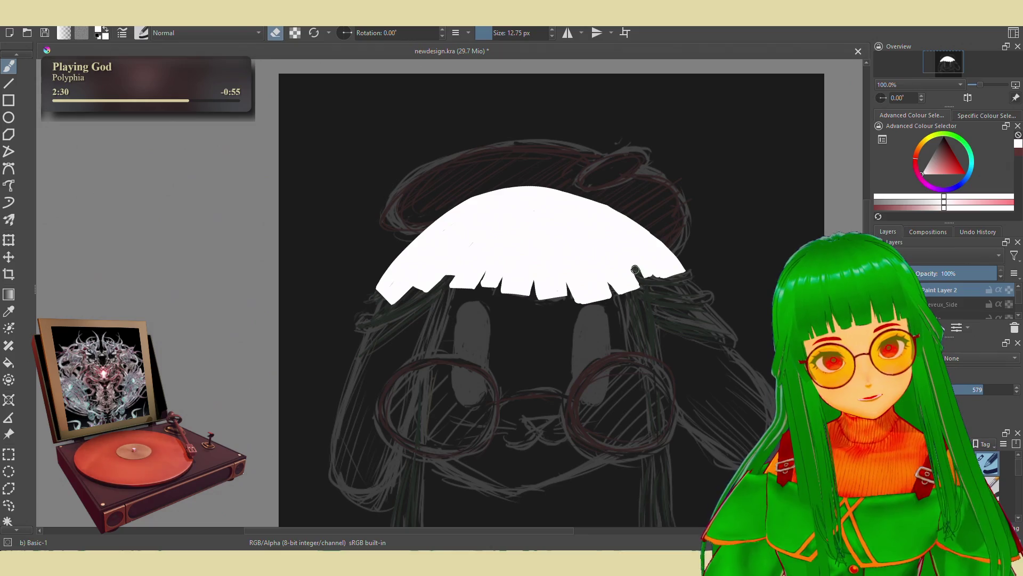
pyautogui.press('e')
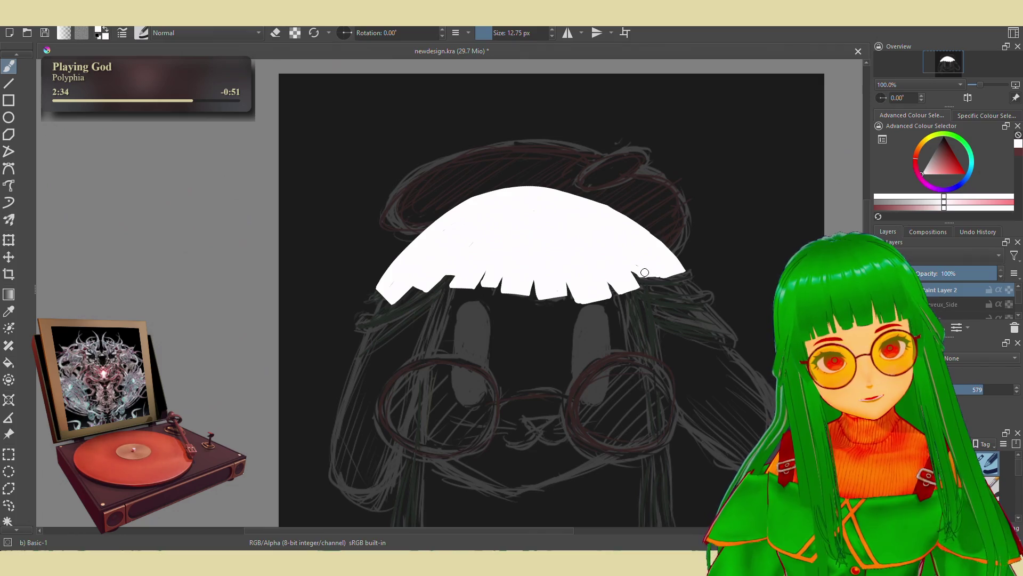
# Cut a thin gap into the fringe's right side, then fill and touch it up in white
pyautogui.moveTo(657, 276); pyautogui.dragTo(638, 243)
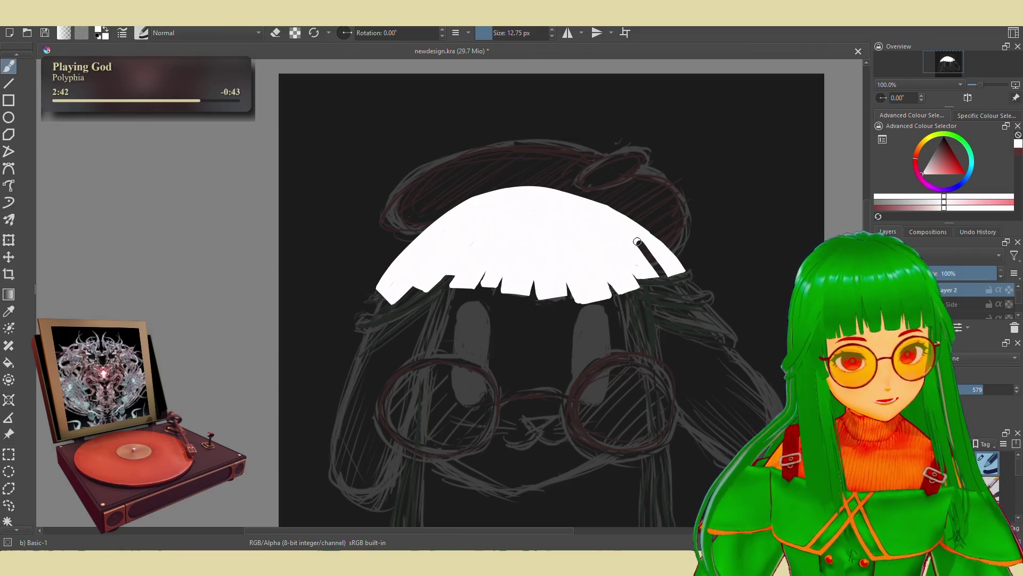
pyautogui.moveTo(638, 241); pyautogui.dragTo(657, 277)
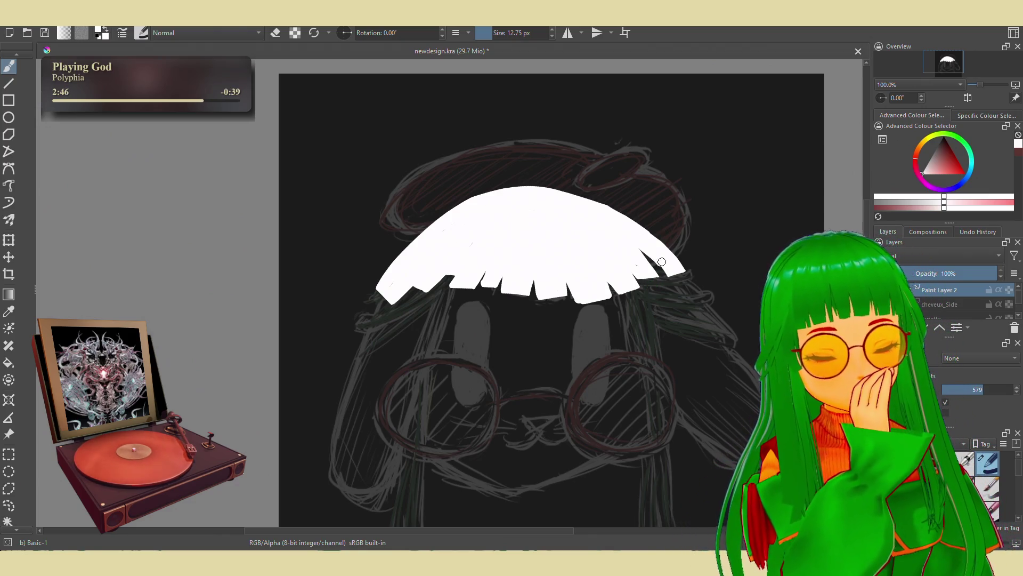
pyautogui.moveTo(640, 240); pyautogui.dragTo(676, 275)
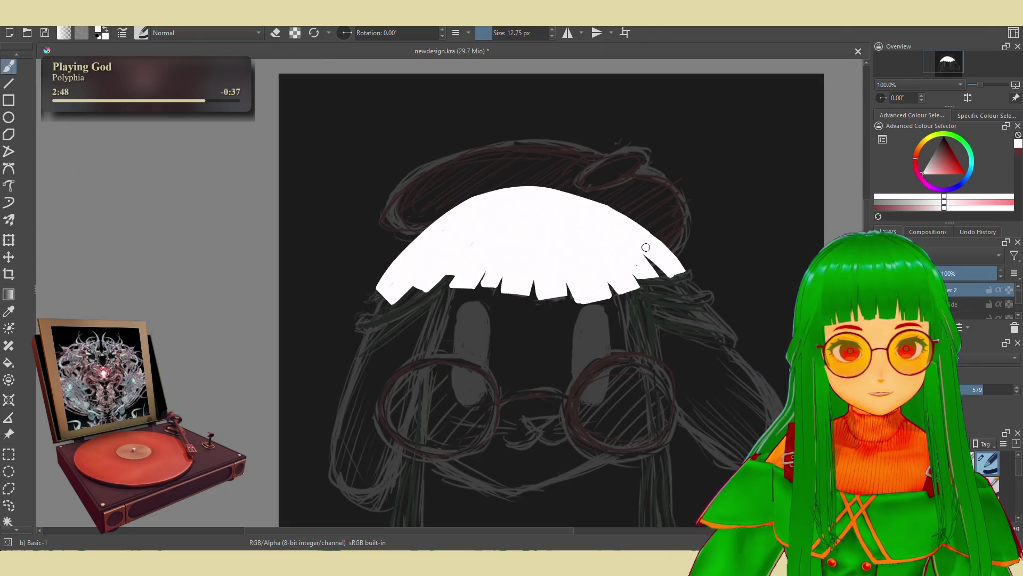
pyautogui.press('e')
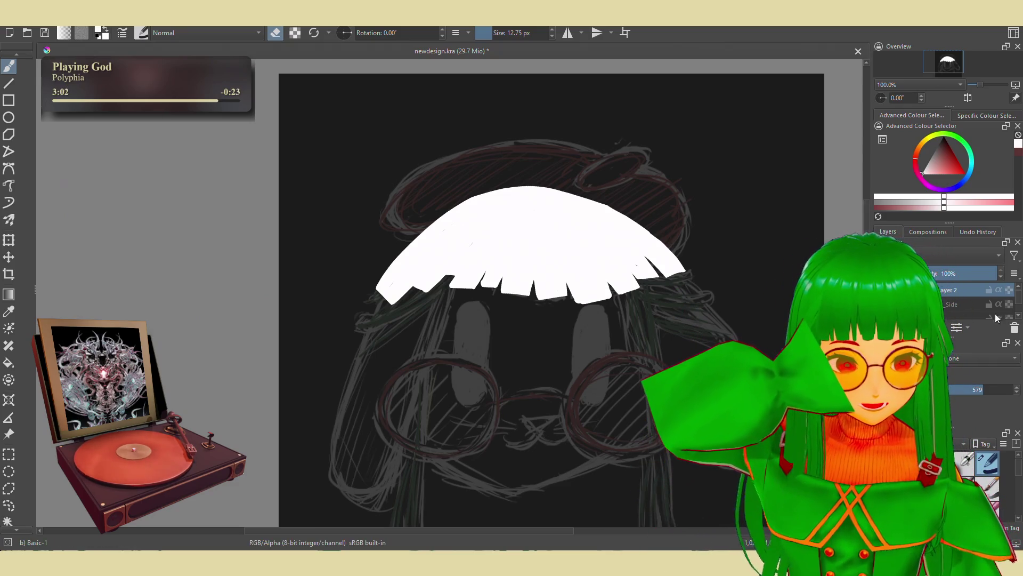
# Hide the cheveux_Side strands layer and the white fringe paint layer
pyautogui.click(963, 319)
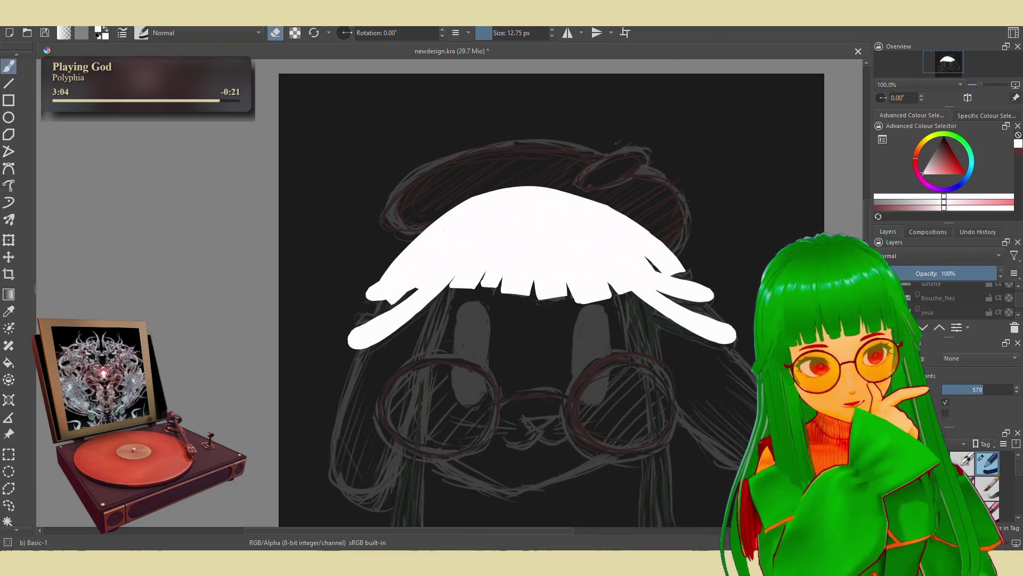
pyautogui.scroll(2, 951, 301)
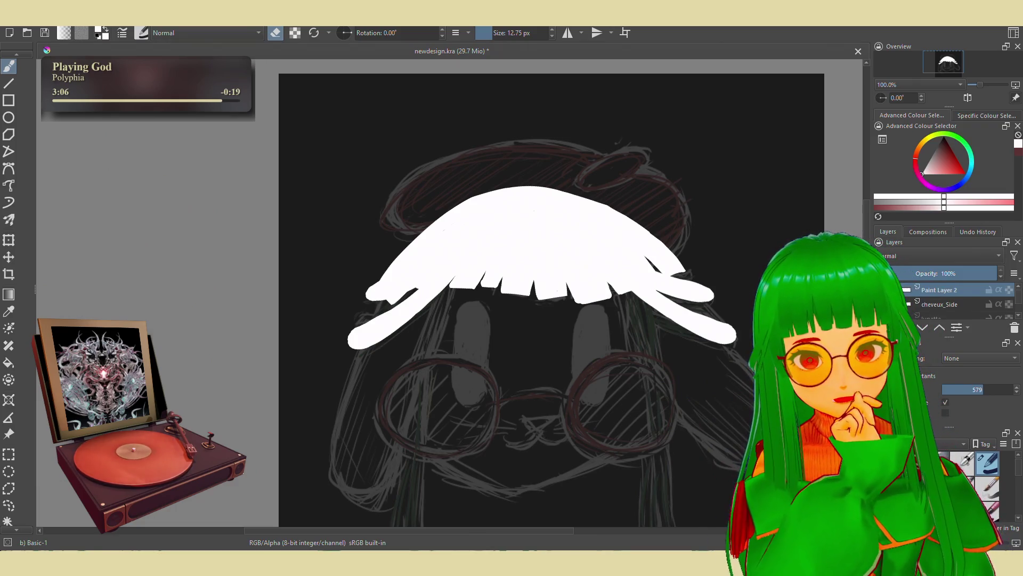
pyautogui.click(918, 304)
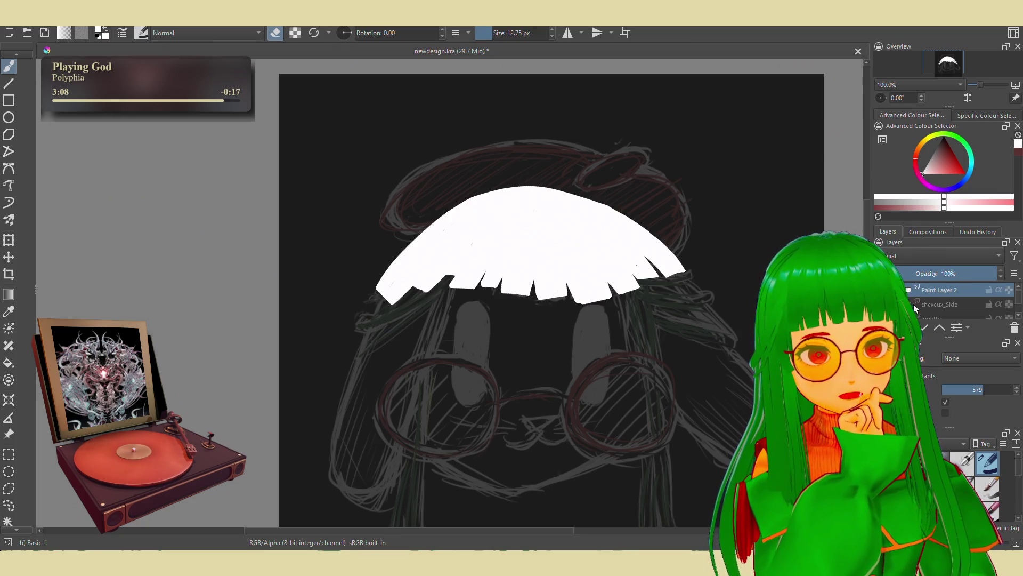
pyautogui.click(908, 290)
# Rename the working hair strand layer to cheveux_meche
pyautogui.doubleClick(930, 286)
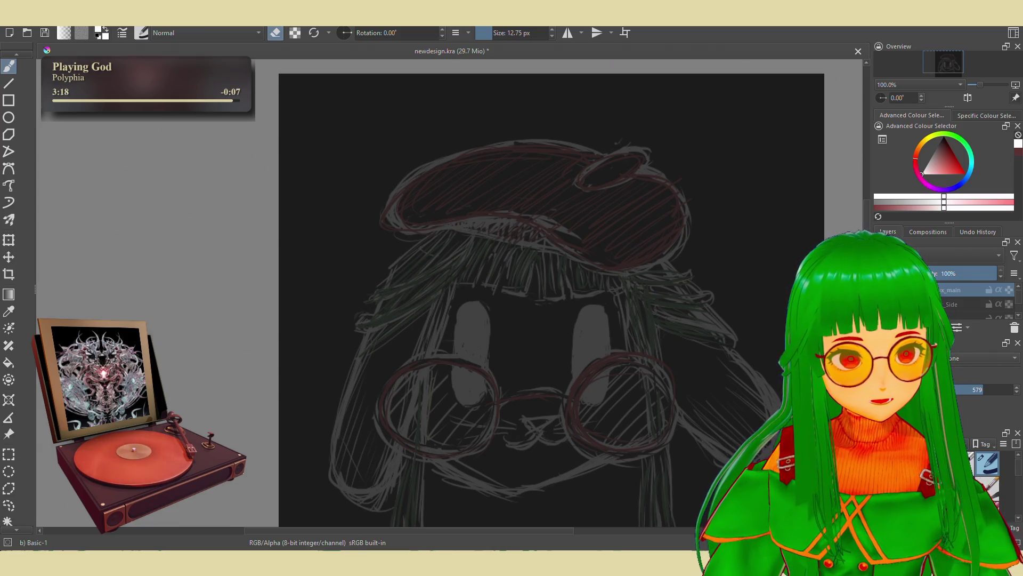
pyautogui.doubleClick(934, 289)
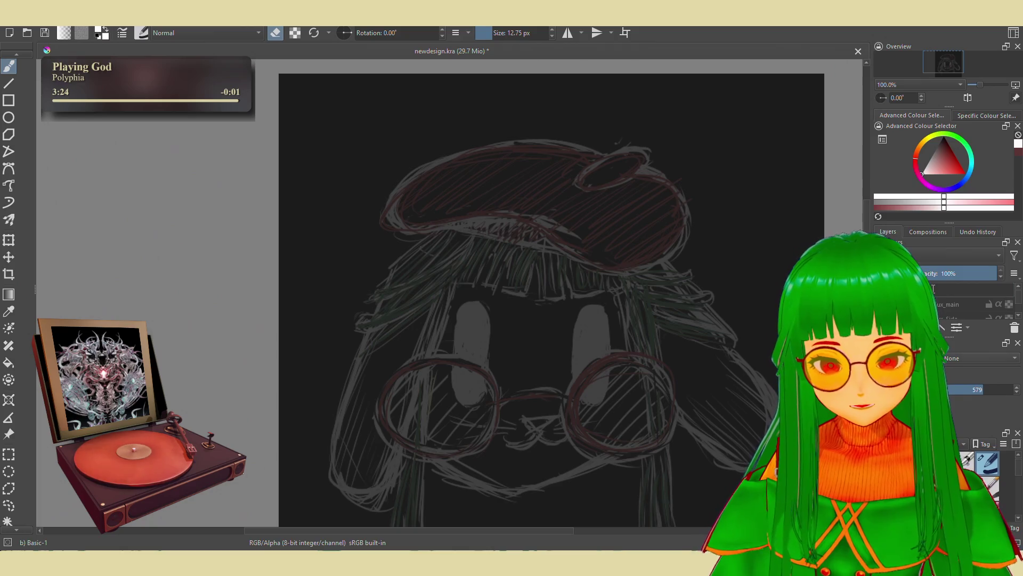
pyautogui.write('cheveux_meche')
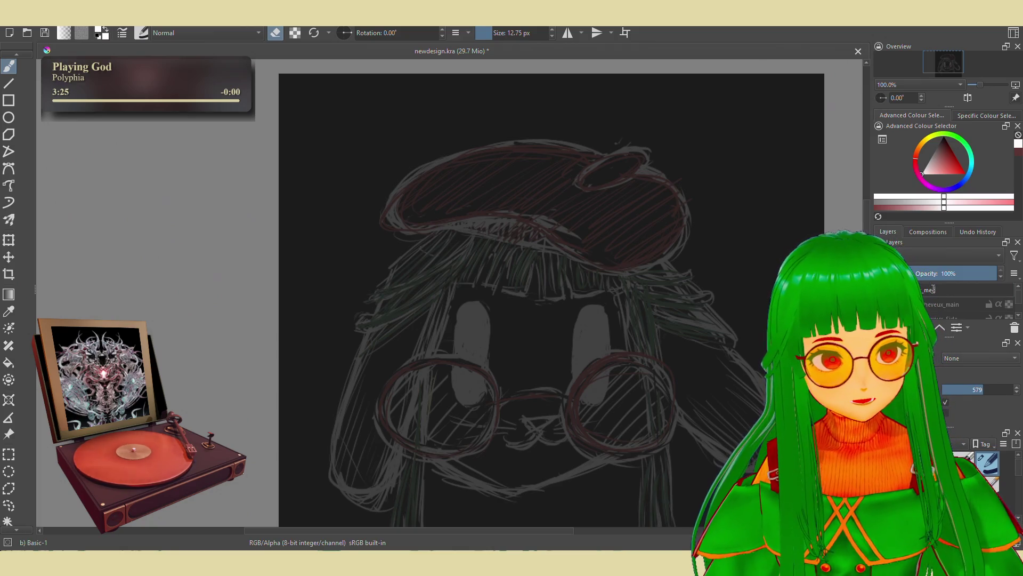
pyautogui.press('Return')
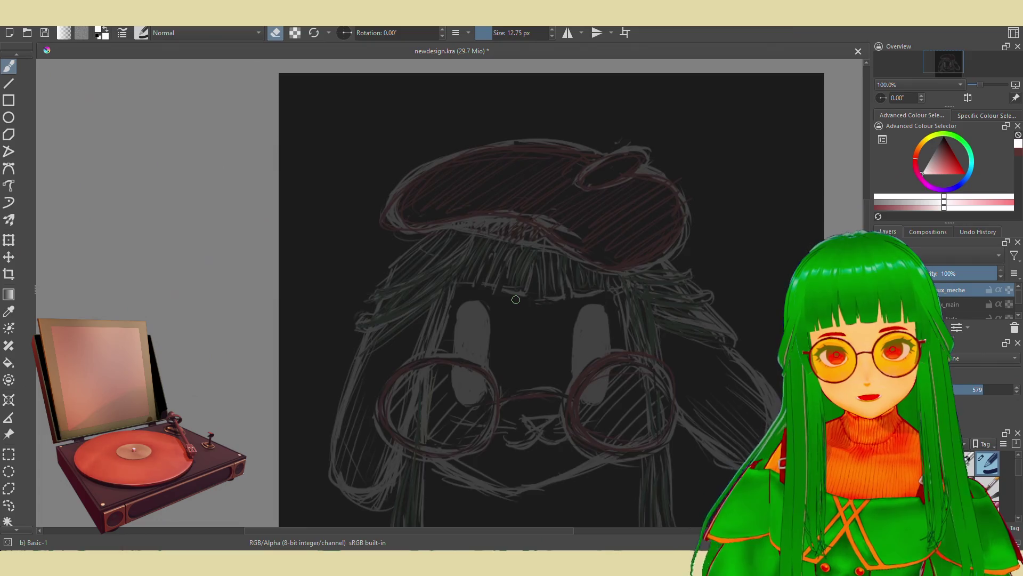
pyautogui.scroll(-2, 528, 302)
pyautogui.scroll(1, 515, 297)
# Set Brush Smoothing to Stabiliser and stroke a long white strand down the face's left, undoing a doubled stroke
pyautogui.moveTo(496, 352); pyautogui.dragTo(495, 308)
pyautogui.scroll(1, 495, 308)
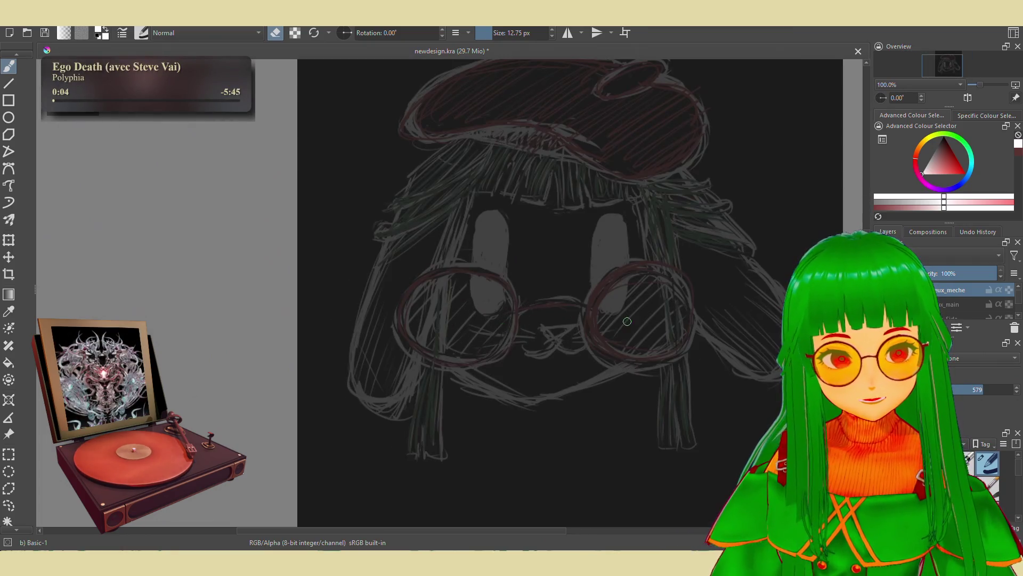
pyautogui.click(976, 358)
pyautogui.click(976, 391)
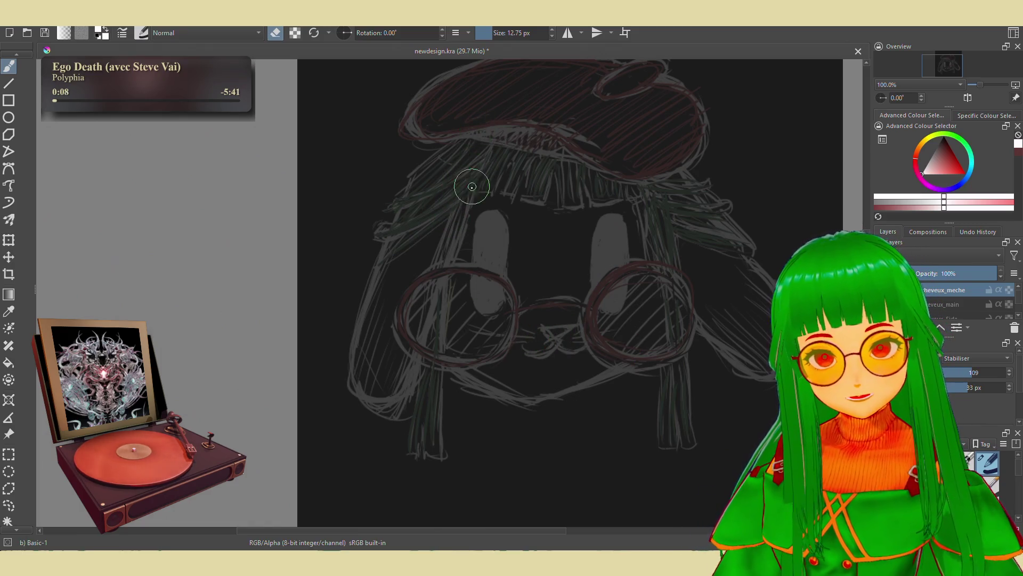
pyautogui.press('e')
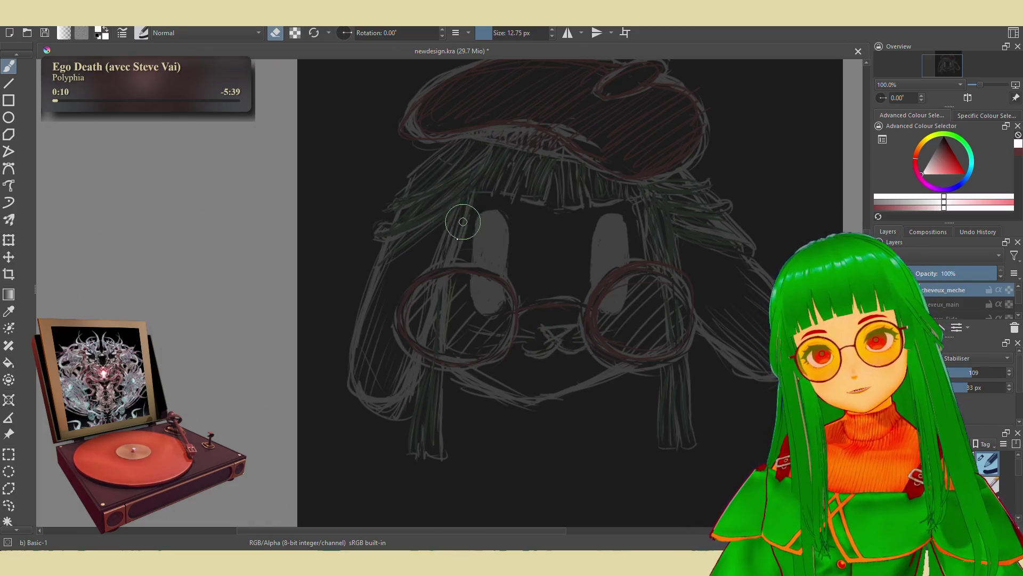
pyautogui.moveTo(491, 148)
pyautogui.mouseDown()
pyautogui.moveTo(435, 361)
pyautogui.moveTo(423, 448)
pyautogui.moveTo(436, 454)
pyautogui.moveTo(432, 383)
pyautogui.moveTo(468, 205)
pyautogui.mouseUp()
pyautogui.hotkey('ctrl', 'z')
# Draw a second and third thin white strand beside the left lock
pyautogui.moveTo(439, 454)
pyautogui.mouseDown()
pyautogui.moveTo(432, 376)
pyautogui.moveTo(491, 146)
pyautogui.mouseUp()
pyautogui.hotkey('ctrl', 'z')
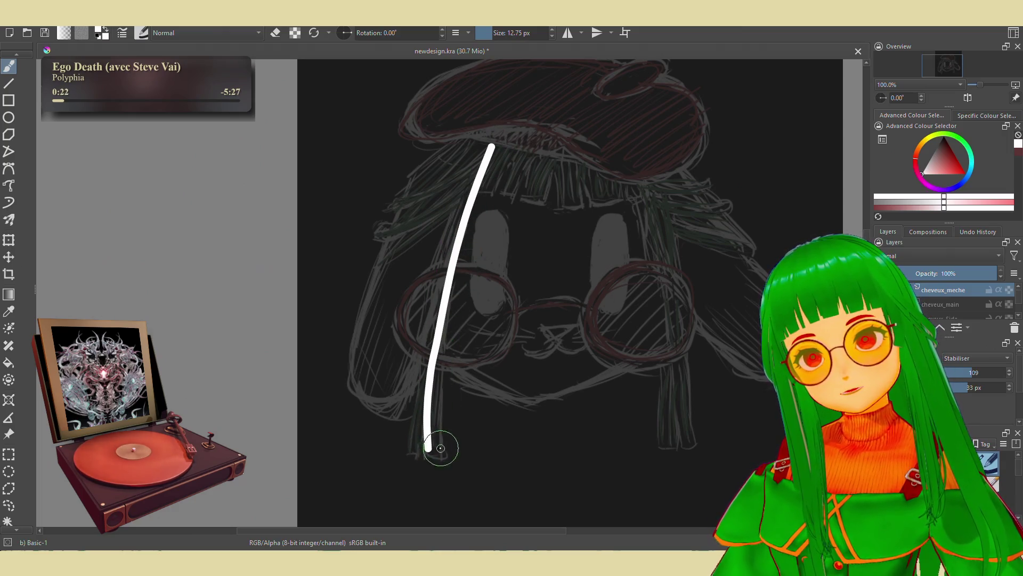
pyautogui.moveTo(440, 452)
pyautogui.mouseDown()
pyautogui.moveTo(457, 229)
pyautogui.moveTo(480, 175)
pyautogui.mouseUp()
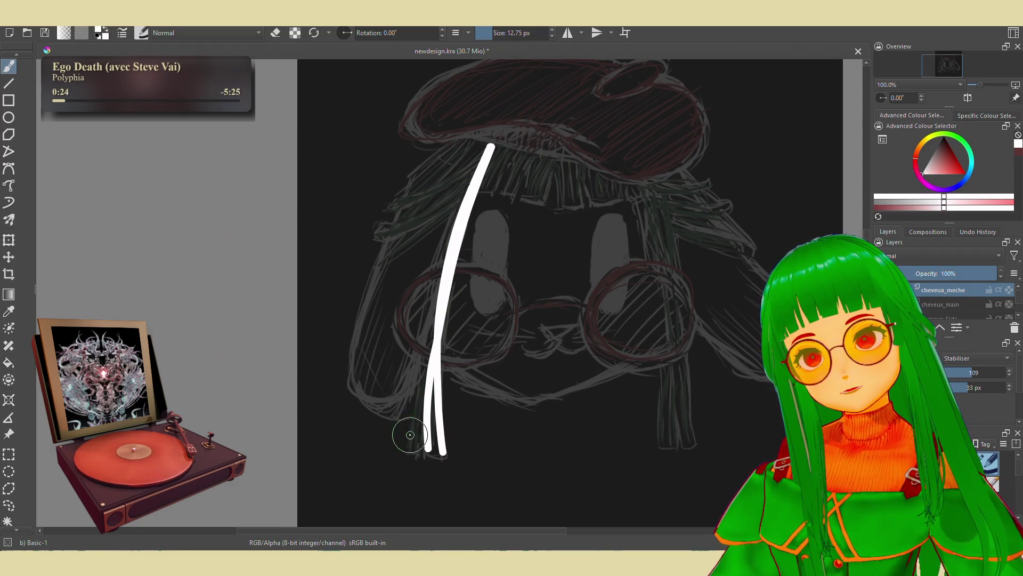
pyautogui.moveTo(410, 451)
pyautogui.mouseDown()
pyautogui.moveTo(425, 331)
pyautogui.moveTo(497, 135)
pyautogui.mouseUp()
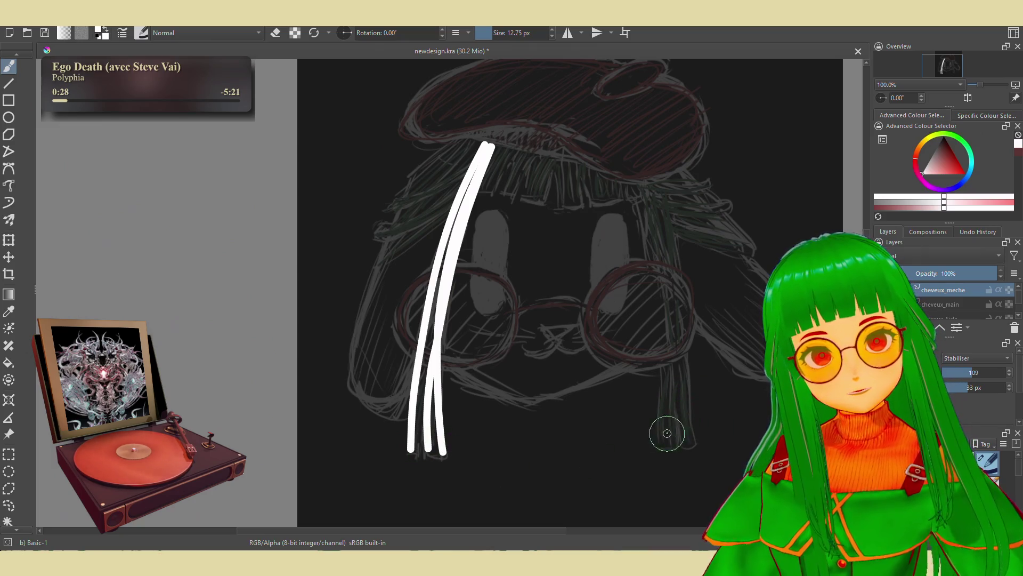
# Draw the right lock's first strands, redoing until they hang cleanly
pyautogui.moveTo(661, 444); pyautogui.dragTo(634, 154)
pyautogui.hotkey('ctrl', 'z')
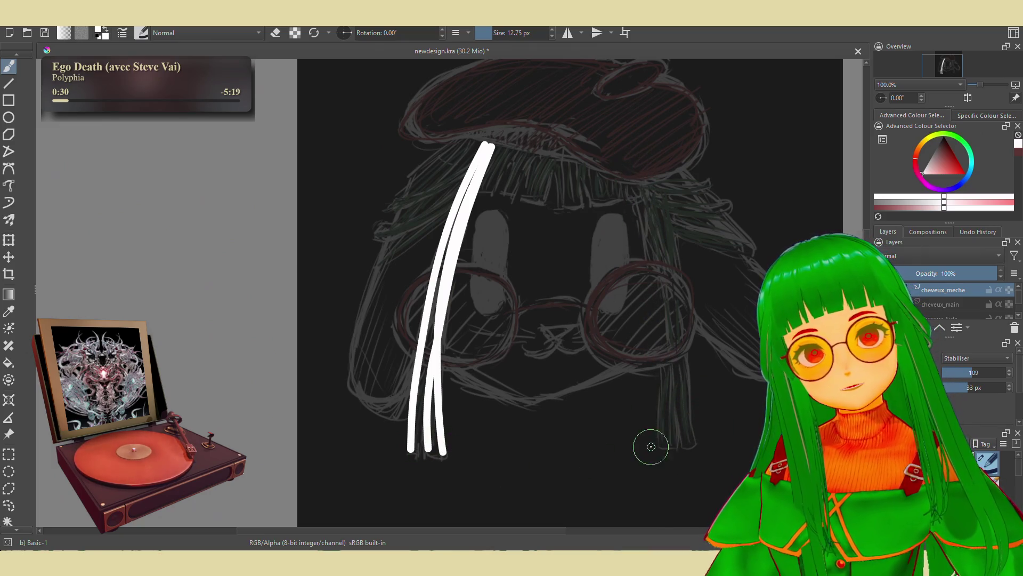
pyautogui.moveTo(663, 446); pyautogui.dragTo(642, 166)
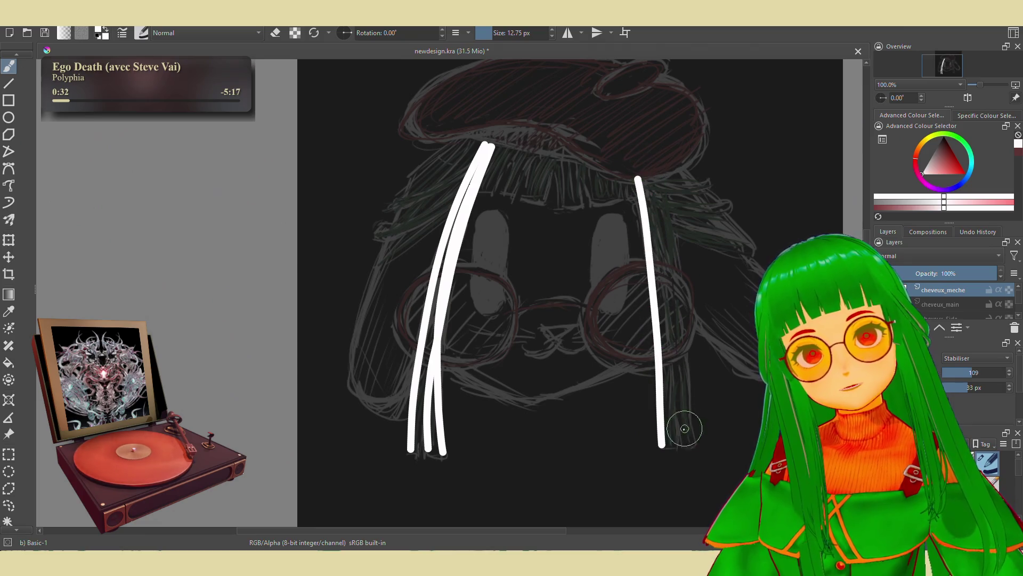
pyautogui.moveTo(678, 445); pyautogui.dragTo(658, 196)
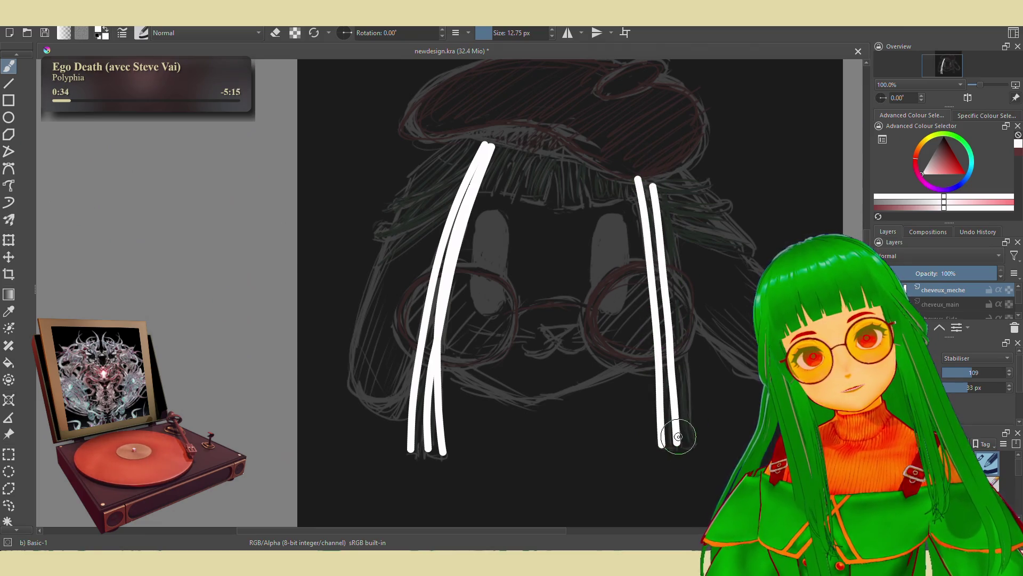
pyautogui.moveTo(694, 444); pyautogui.dragTo(666, 182)
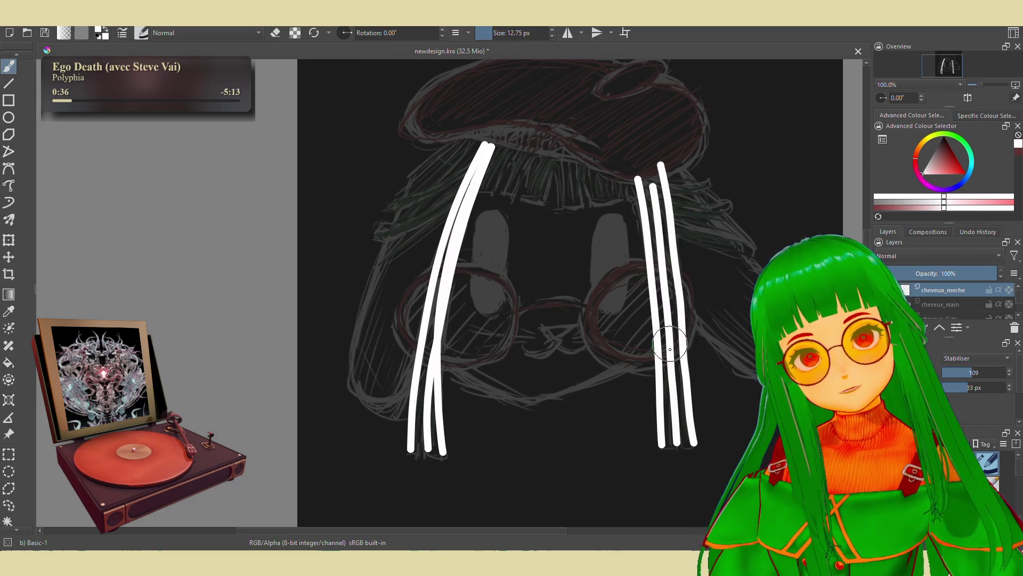
pyautogui.hotkey('ctrl', 'z')
pyautogui.moveTo(684, 445); pyautogui.dragTo(662, 297)
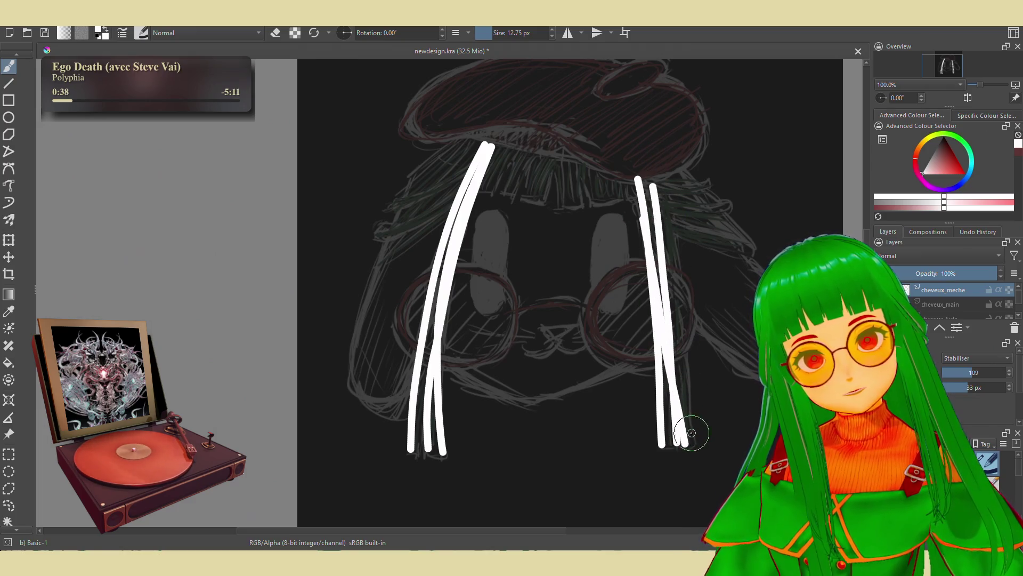
# Redraw the third right strand from the top down until satisfied and finish its lower end
pyautogui.moveTo(694, 444); pyautogui.dragTo(668, 157)
pyautogui.hotkey('ctrl', 'z')
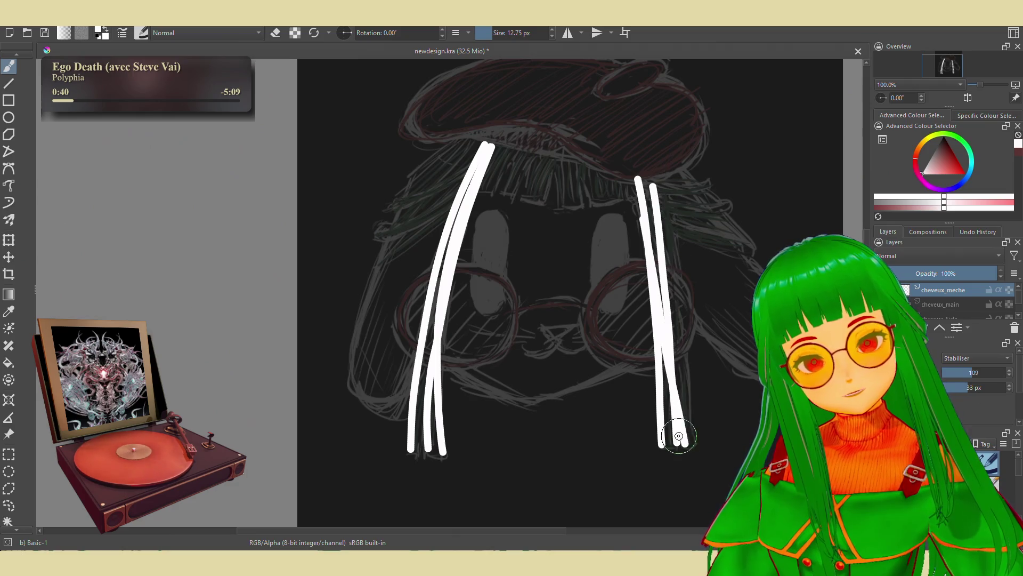
pyautogui.moveTo(693, 442)
pyautogui.mouseDown()
pyautogui.moveTo(669, 336)
pyautogui.moveTo(665, 191)
pyautogui.moveTo(689, 416)
pyautogui.mouseUp()
pyautogui.hotkey('ctrl', 'z')
pyautogui.hotkey('ctrl', 'z')
pyautogui.moveTo(650, 186); pyautogui.dragTo(686, 416)
pyautogui.hotkey('ctrl', 'z')
pyautogui.moveTo(652, 182); pyautogui.dragTo(681, 434)
pyautogui.hotkey('ctrl', 'z')
pyautogui.moveTo(652, 183); pyautogui.dragTo(683, 424)
pyautogui.hotkey('ctrl', 'z')
pyautogui.moveTo(652, 182)
pyautogui.mouseDown()
pyautogui.moveTo(686, 335)
pyautogui.moveTo(683, 411)
pyautogui.mouseUp()
pyautogui.hotkey('ctrl', 'z')
pyautogui.moveTo(651, 182); pyautogui.dragTo(681, 420)
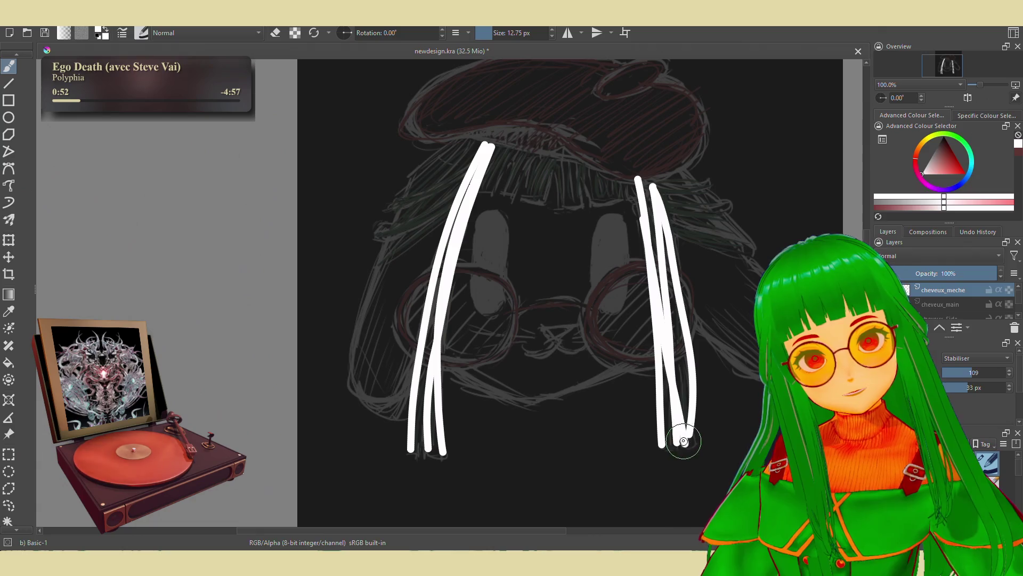
pyautogui.moveTo(689, 434); pyautogui.dragTo(685, 441)
pyautogui.click(968, 358)
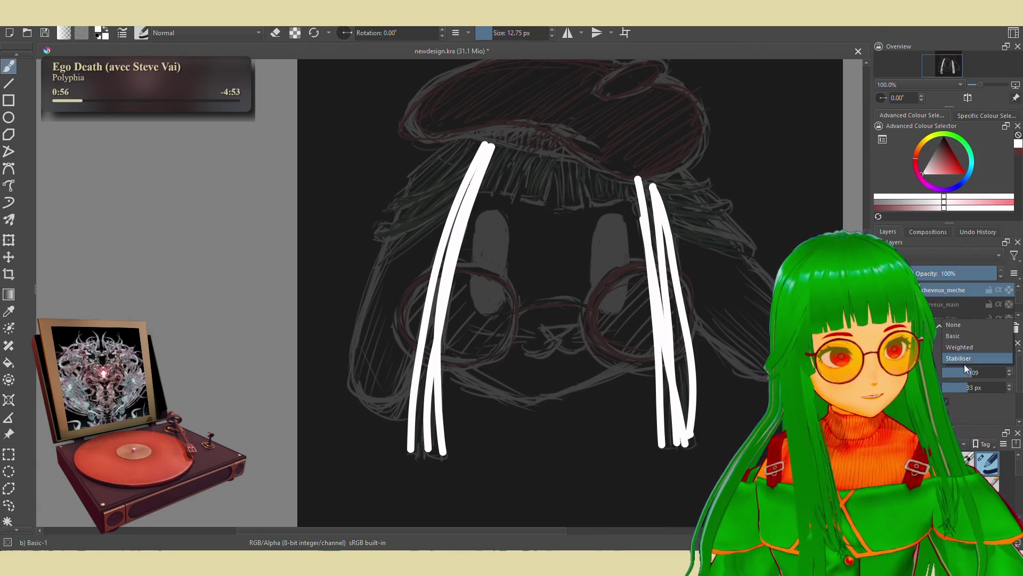
# Set Brush Smoothing to None and thicken the bottom of the right lock
pyautogui.click(971, 328)
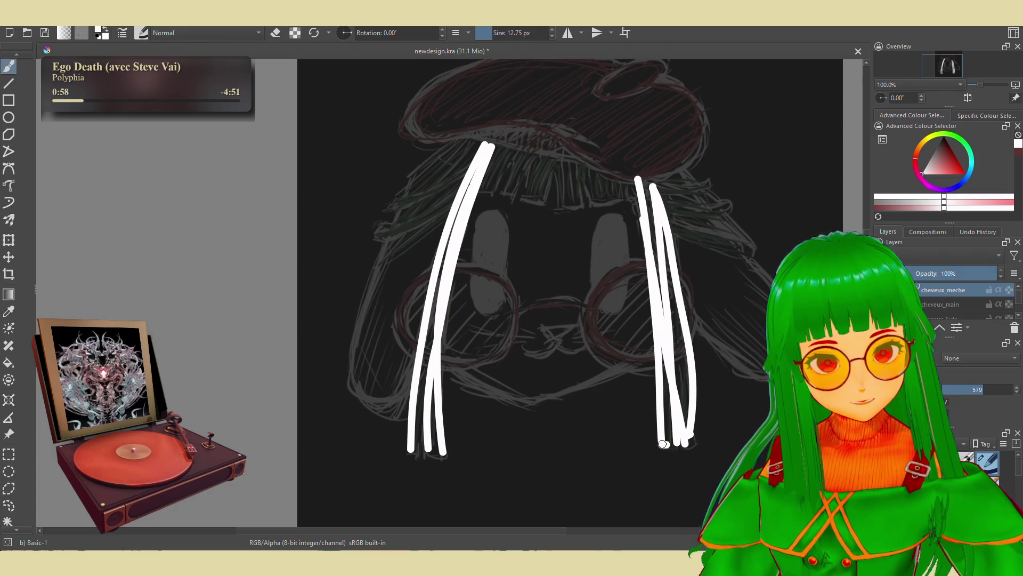
pyautogui.moveTo(674, 442); pyautogui.dragTo(667, 419)
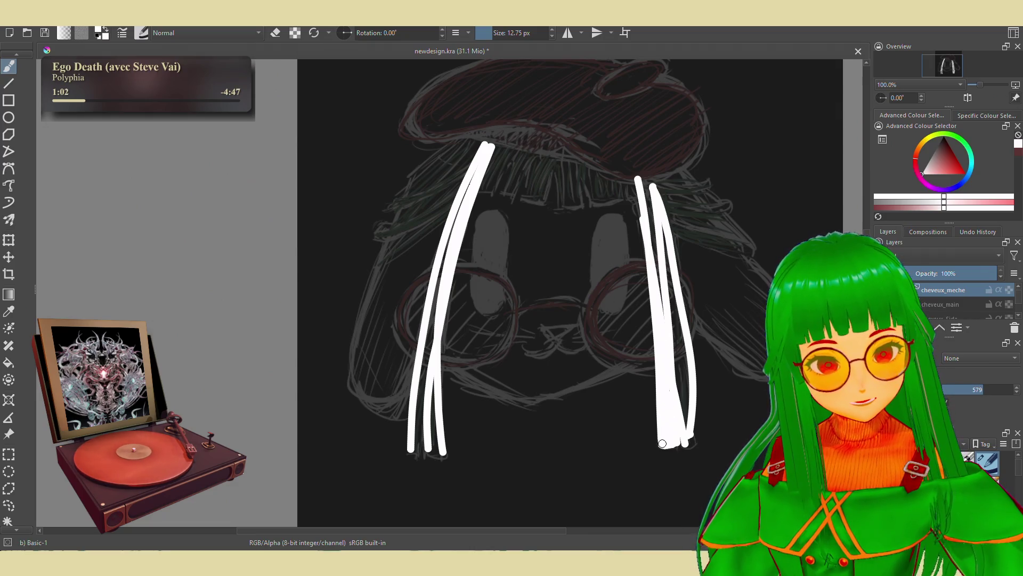
pyautogui.moveTo(691, 442)
pyautogui.mouseDown()
pyautogui.moveTo(679, 434)
pyautogui.moveTo(680, 365)
pyautogui.mouseUp()
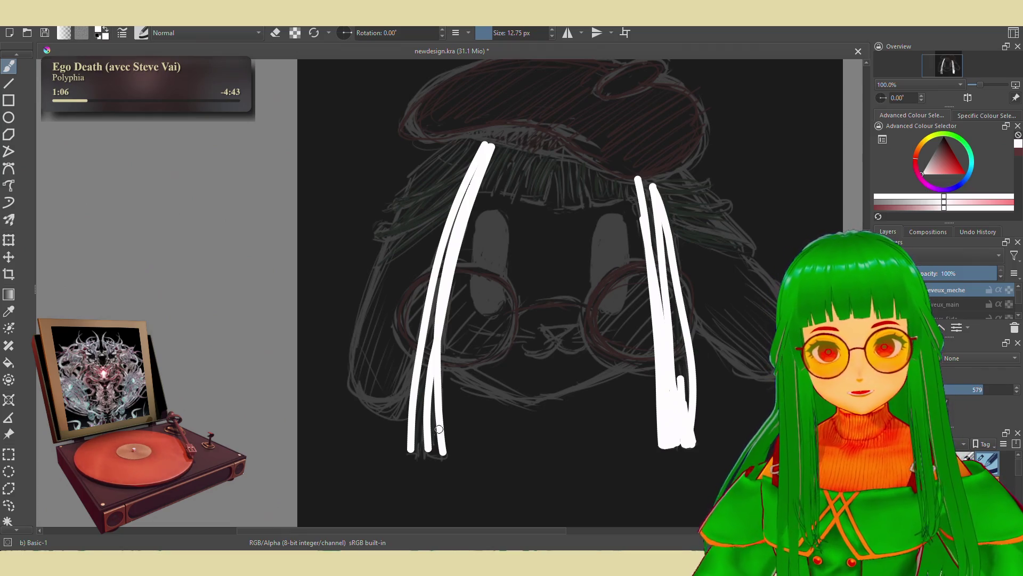
# Fill the left lock solid white from top to tip and smooth its edge
pyautogui.moveTo(429, 449); pyautogui.dragTo(432, 428)
pyautogui.moveTo(433, 372); pyautogui.dragTo(435, 444)
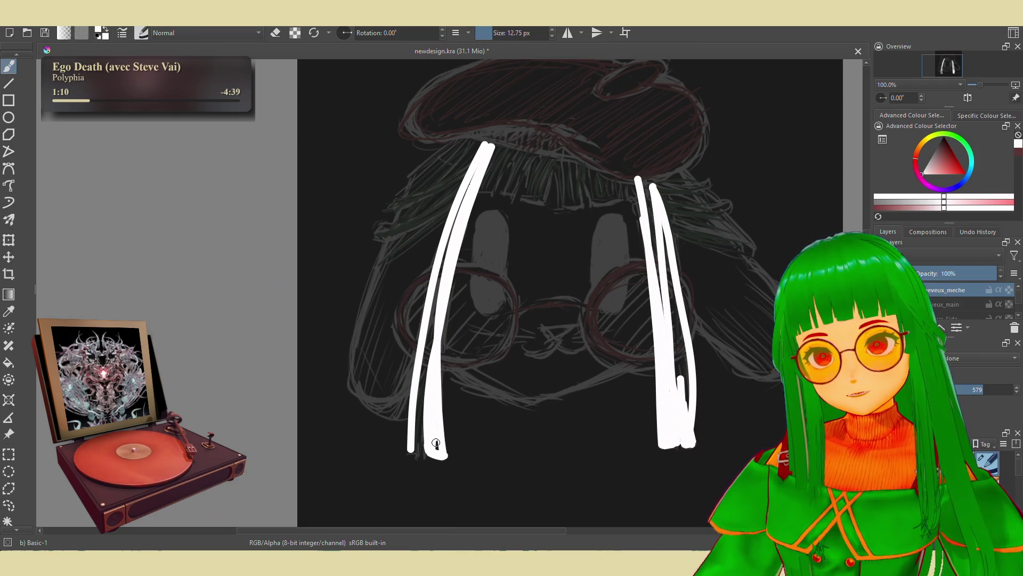
pyautogui.moveTo(427, 407); pyautogui.dragTo(437, 328)
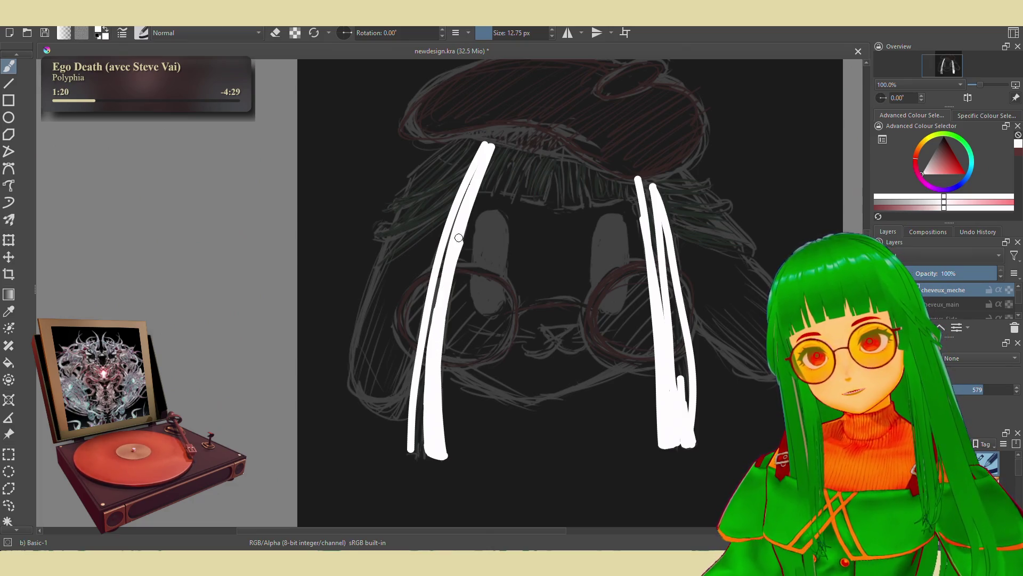
pyautogui.moveTo(471, 202); pyautogui.dragTo(496, 148)
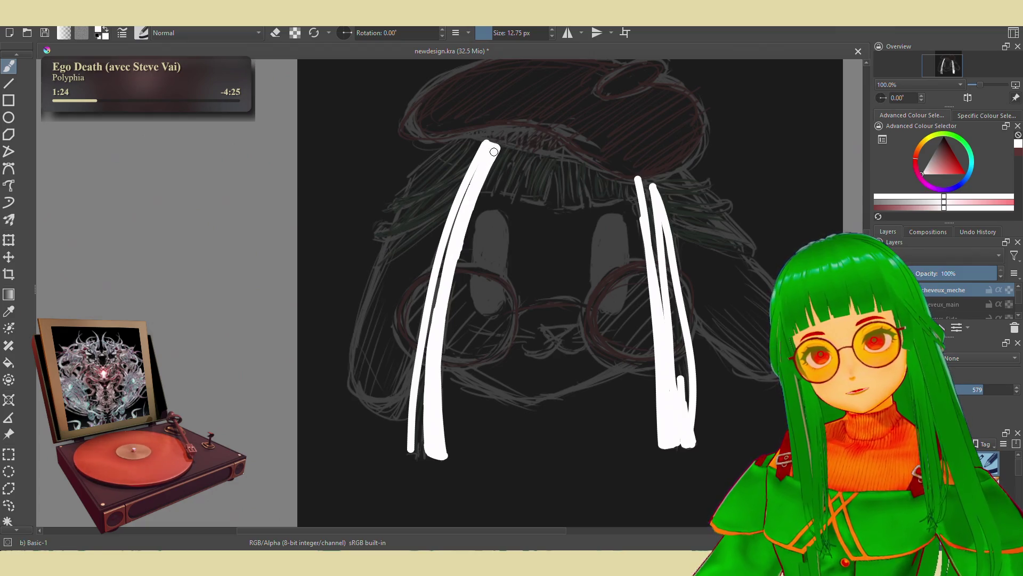
pyautogui.moveTo(472, 181)
pyautogui.mouseDown()
pyautogui.moveTo(413, 414)
pyautogui.moveTo(416, 442)
pyautogui.mouseUp()
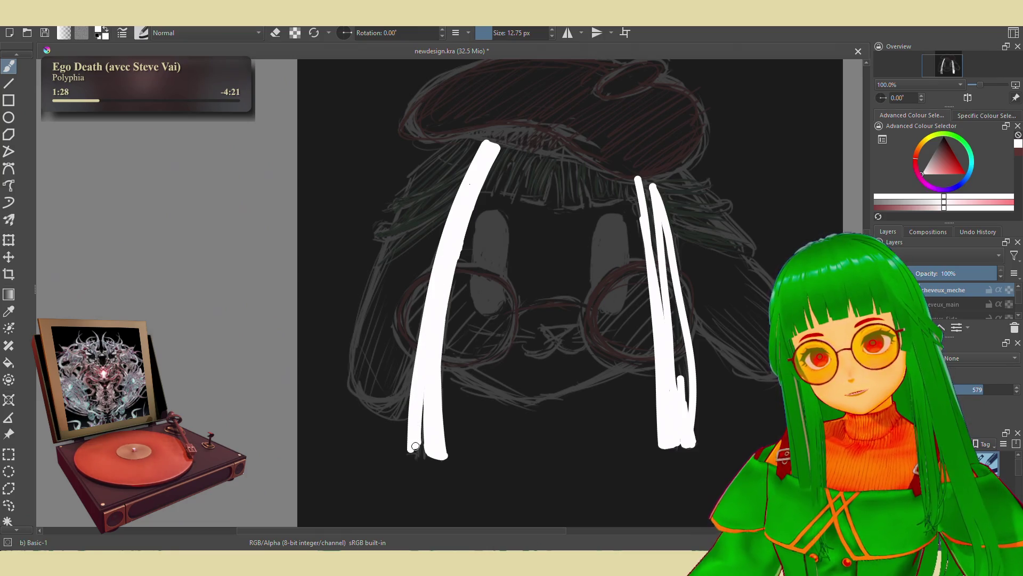
pyautogui.moveTo(416, 451); pyautogui.dragTo(417, 424)
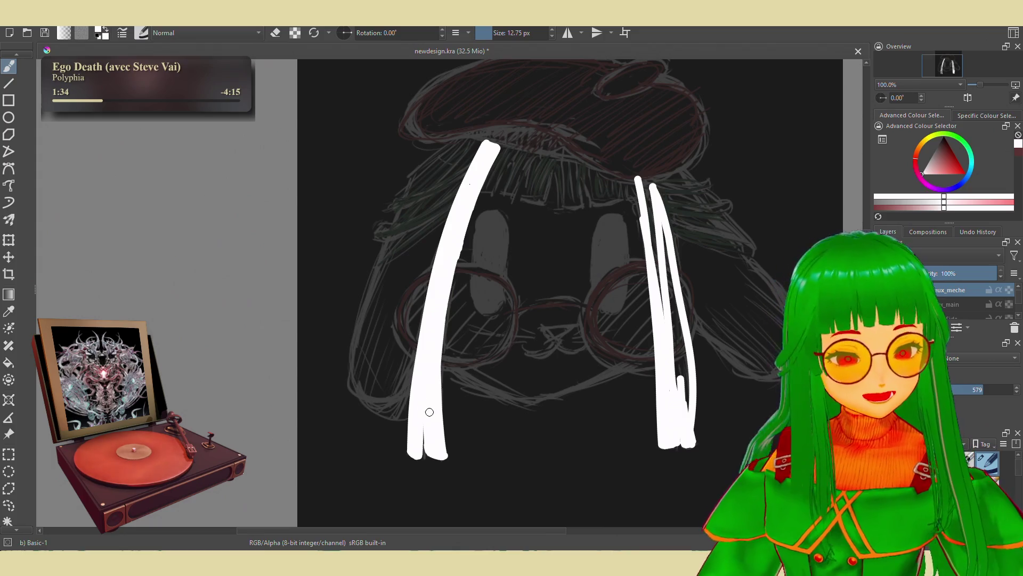
# Carve a split into the left lock's tip with the eraser and repaint around it
pyautogui.press('e')
pyautogui.moveTo(422, 462); pyautogui.dragTo(422, 416)
pyautogui.press('e')
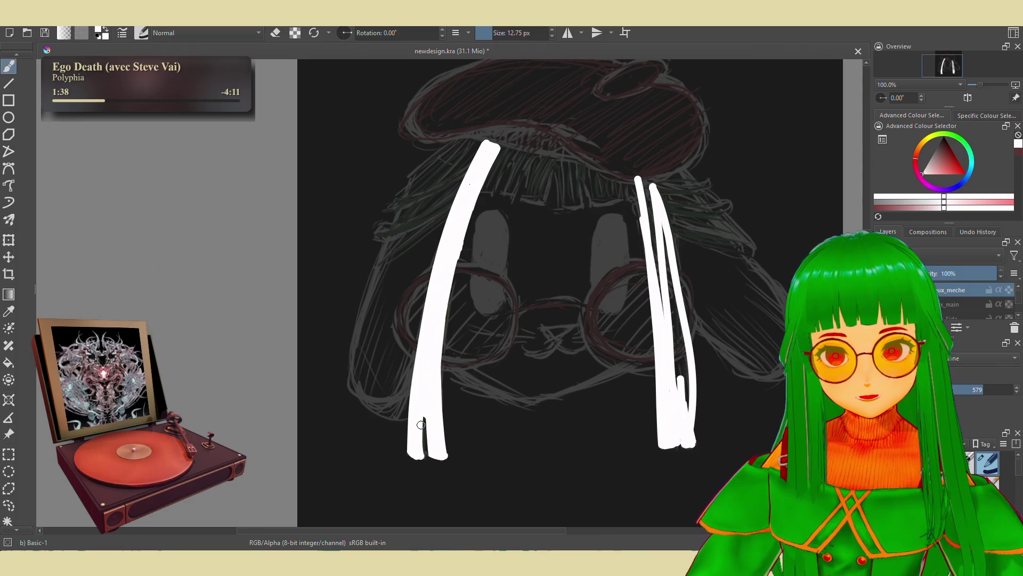
pyautogui.press('e')
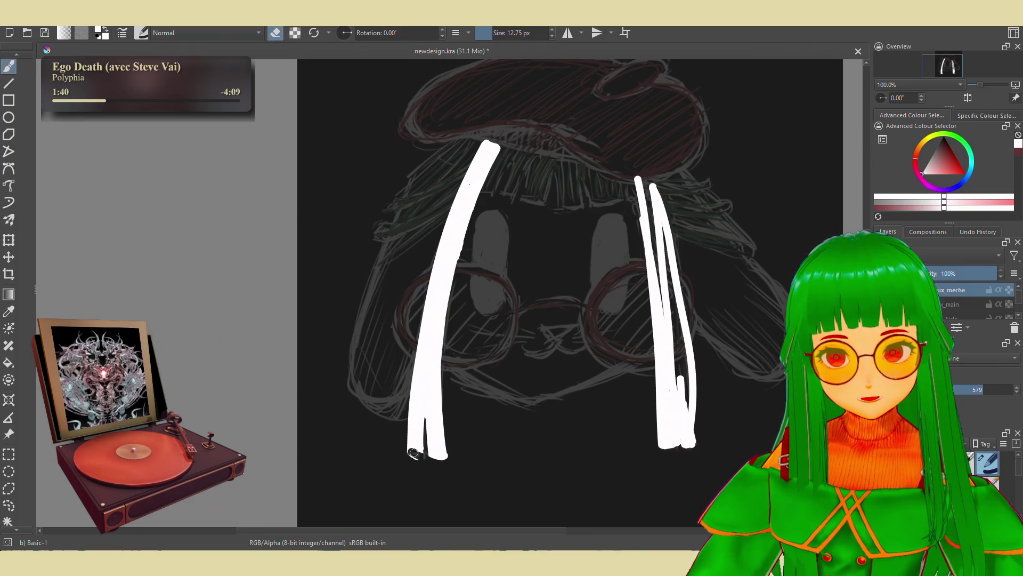
pyautogui.press('e')
pyautogui.press('e')
pyautogui.moveTo(424, 436); pyautogui.dragTo(425, 398)
pyautogui.press('e')
pyautogui.press('e')
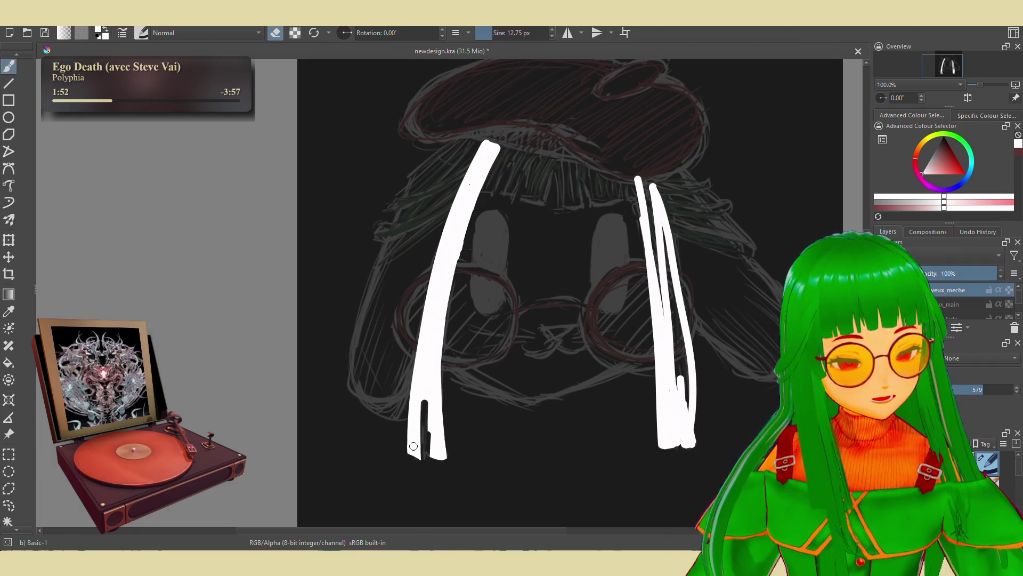
pyautogui.press('e')
pyautogui.moveTo(422, 456); pyautogui.dragTo(422, 374)
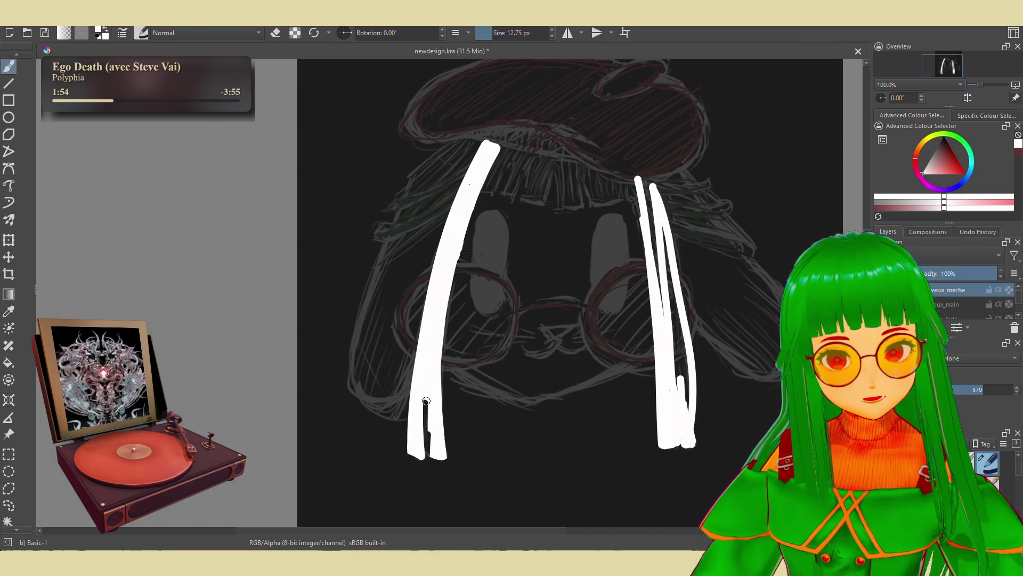
pyautogui.moveTo(432, 454); pyautogui.dragTo(432, 366)
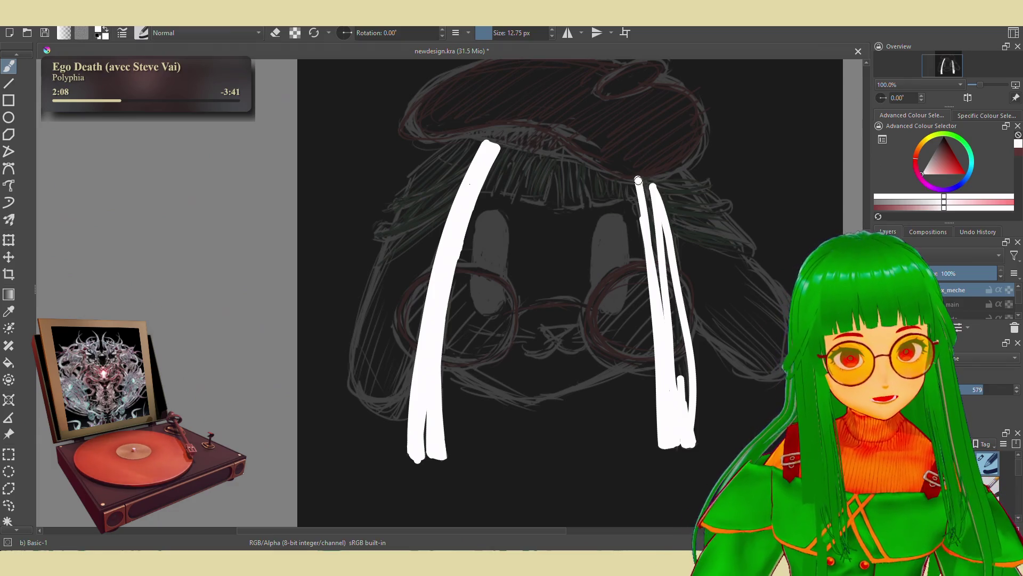
# Fill the remaining dark gaps in the right lock white
pyautogui.moveTo(645, 181); pyautogui.dragTo(645, 185)
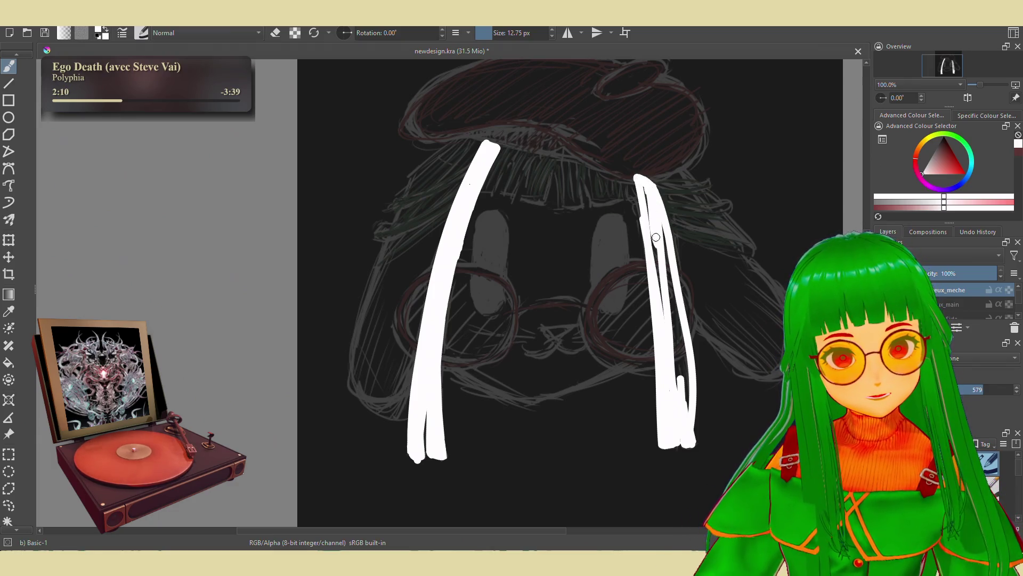
pyautogui.press('e')
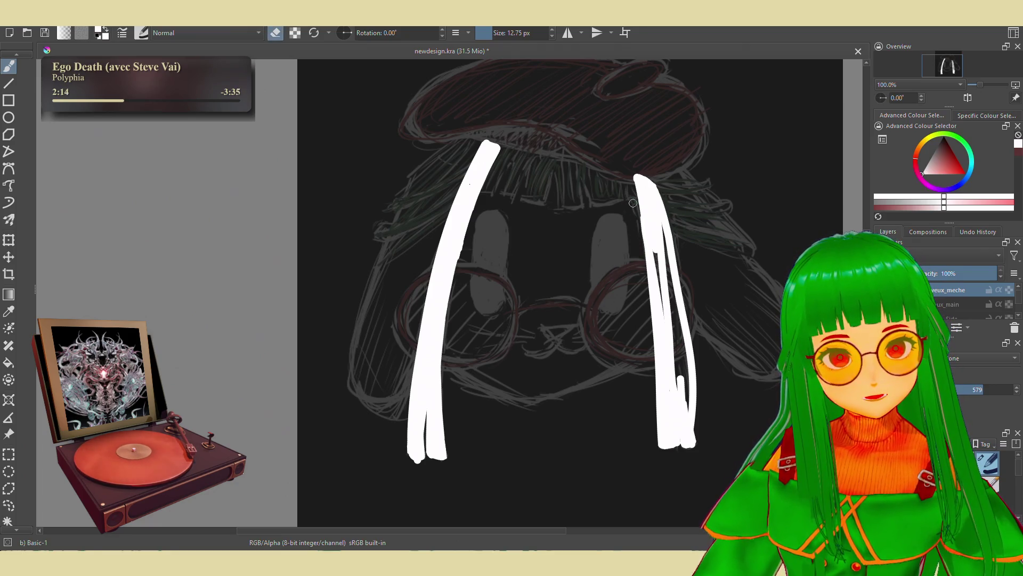
pyautogui.press('e')
pyautogui.moveTo(663, 226)
pyautogui.mouseDown()
pyautogui.moveTo(666, 274)
pyautogui.moveTo(654, 225)
pyautogui.mouseUp()
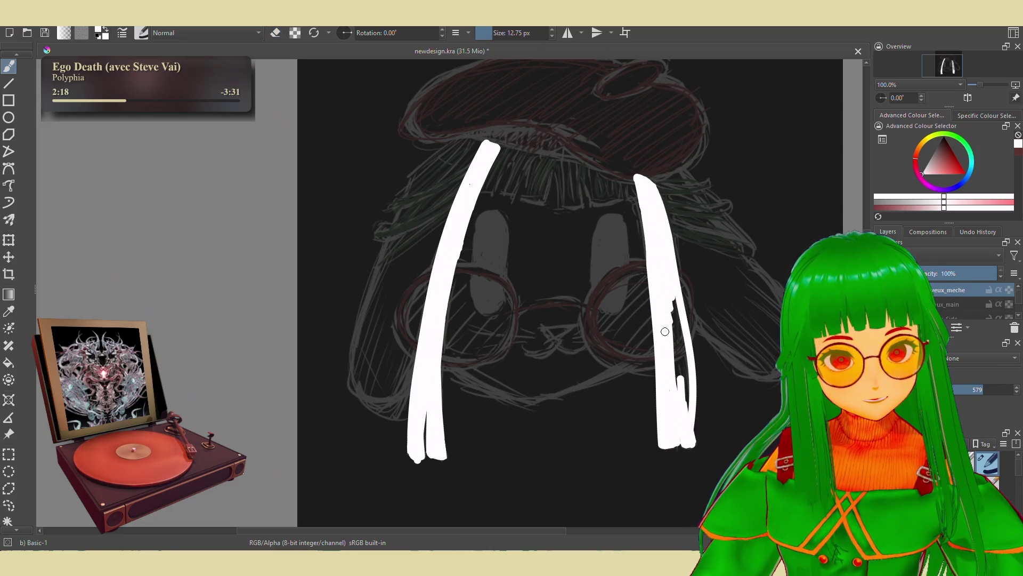
pyautogui.moveTo(670, 338); pyautogui.dragTo(683, 381)
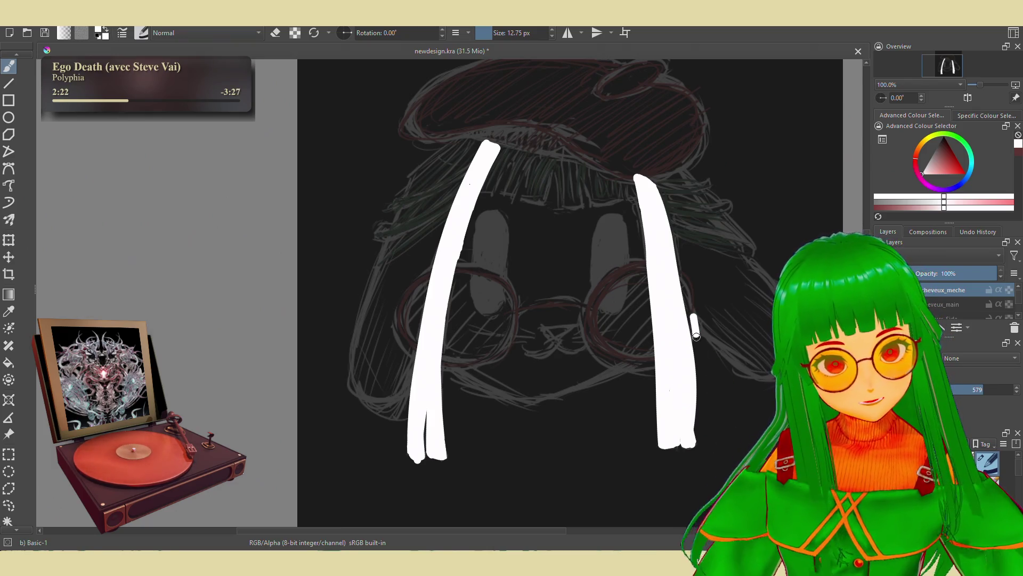
pyautogui.press('e')
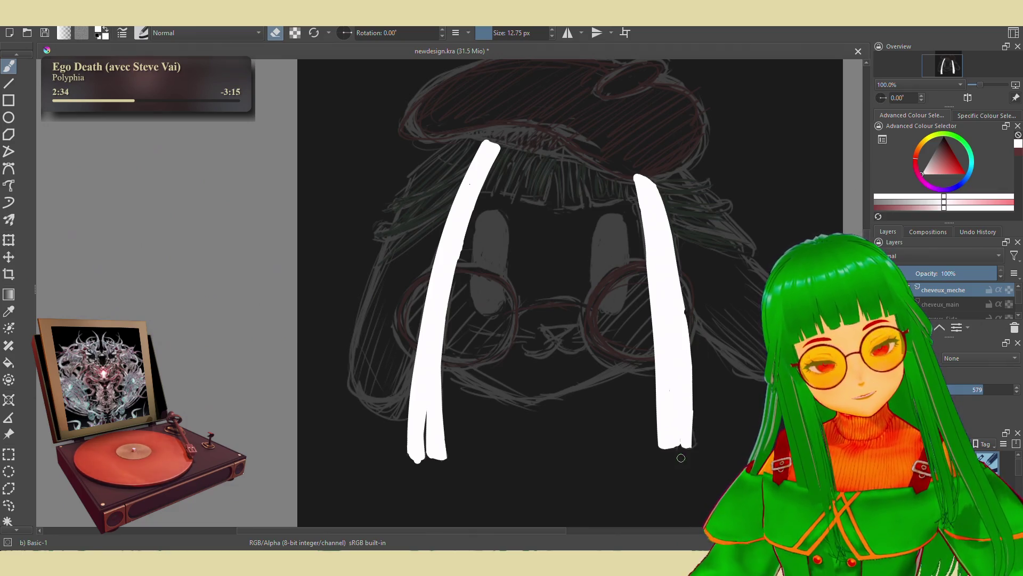
# Carve a split slit into the right lock's tip and extend its lower edge in white
pyautogui.moveTo(680, 459)
pyautogui.mouseDown()
pyautogui.moveTo(680, 412)
pyautogui.moveTo(682, 436)
pyautogui.mouseUp()
pyautogui.press('e')
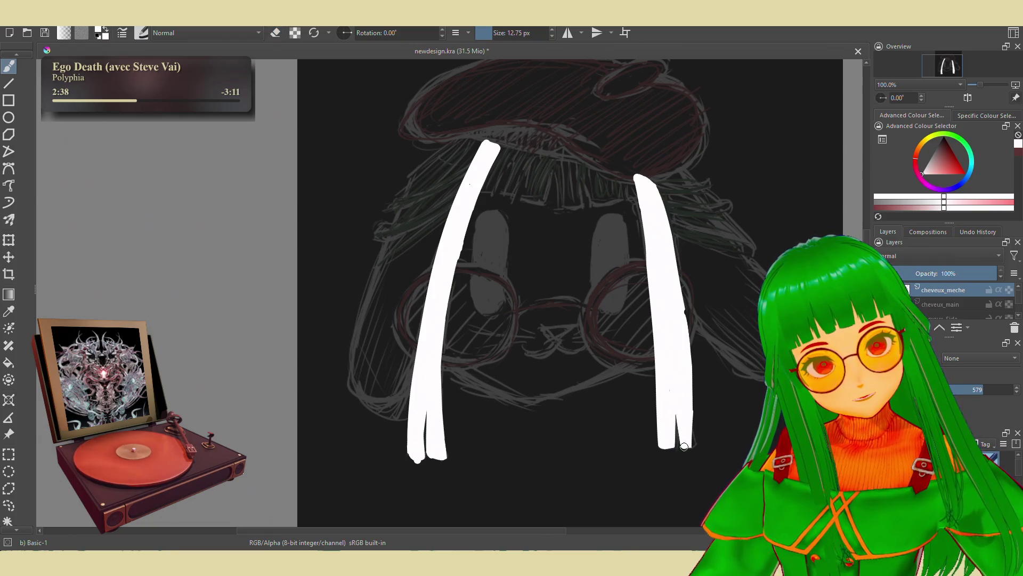
pyautogui.moveTo(690, 388)
pyautogui.mouseDown()
pyautogui.moveTo(693, 440)
pyautogui.moveTo(680, 460)
pyautogui.mouseUp()
pyautogui.press('e')
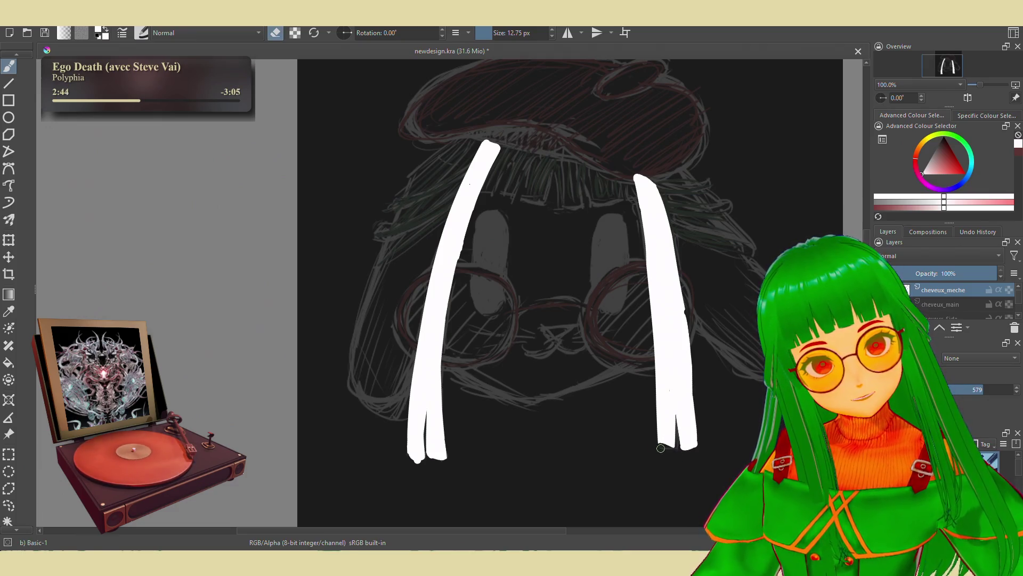
pyautogui.press('e')
pyautogui.press('e')
pyautogui.moveTo(677, 451); pyautogui.dragTo(671, 437)
pyautogui.press('e')
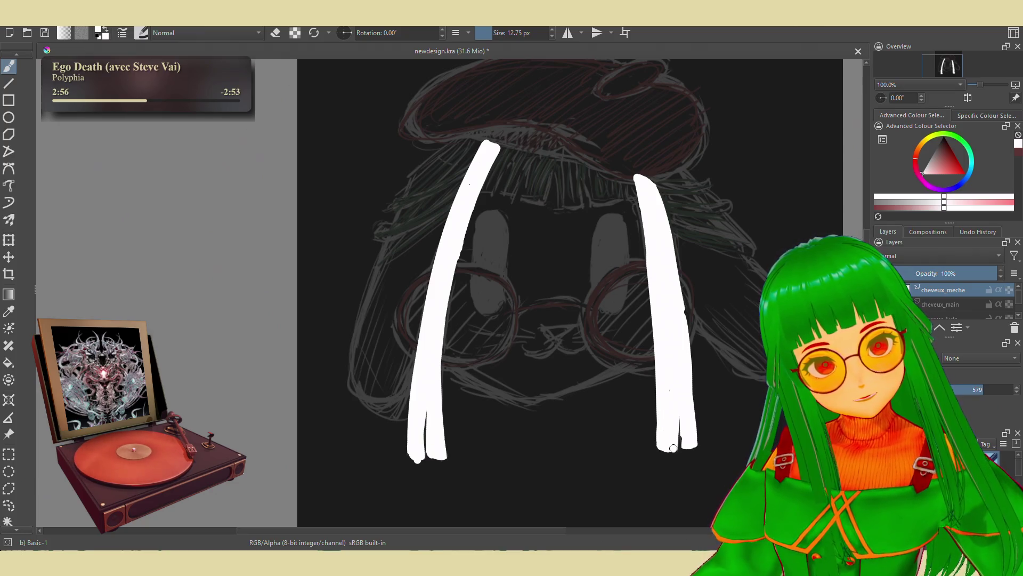
pyautogui.moveTo(689, 445); pyautogui.dragTo(694, 420)
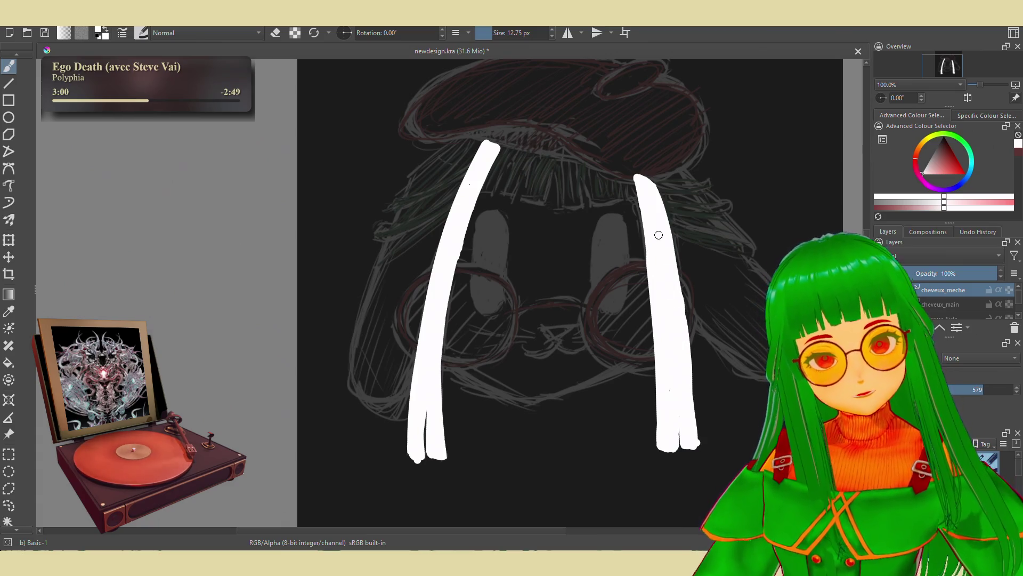
# Thicken then trim the right strand's upper-right edge so it tapers
pyautogui.moveTo(653, 186); pyautogui.dragTo(676, 269)
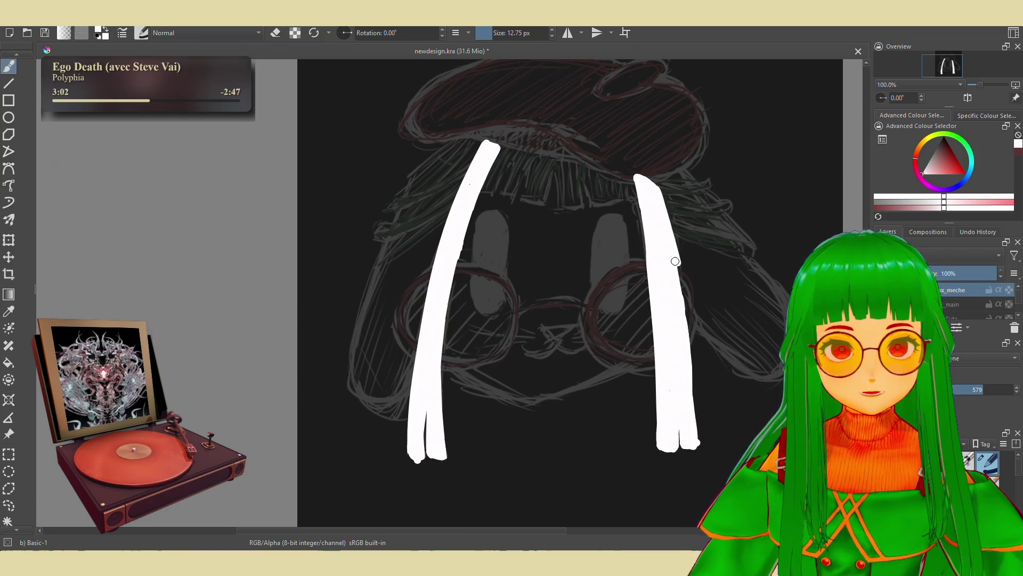
pyautogui.press('e')
pyautogui.moveTo(659, 180)
pyautogui.mouseDown()
pyautogui.moveTo(684, 273)
pyautogui.moveTo(676, 236)
pyautogui.mouseUp()
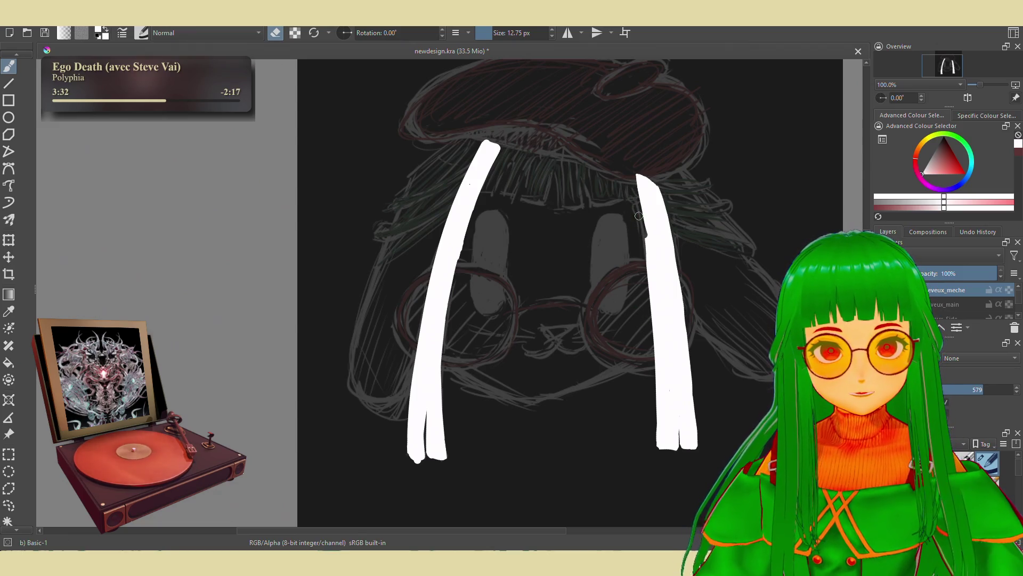
# Smooth and trim the right strand's top and left edge with brush and eraser
pyautogui.moveTo(644, 237); pyautogui.dragTo(632, 180)
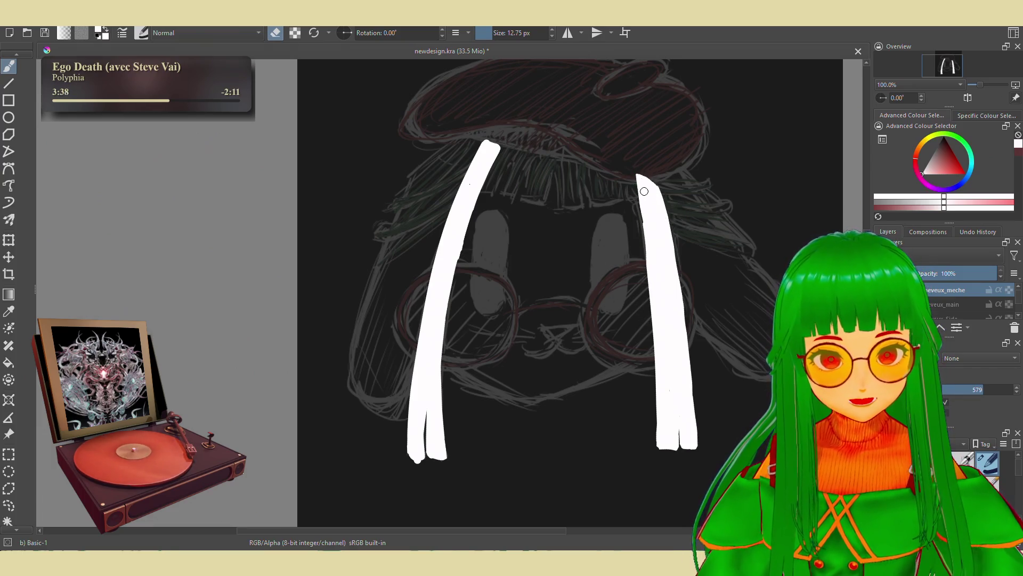
pyautogui.moveTo(639, 184); pyautogui.dragTo(645, 207)
pyautogui.press('e')
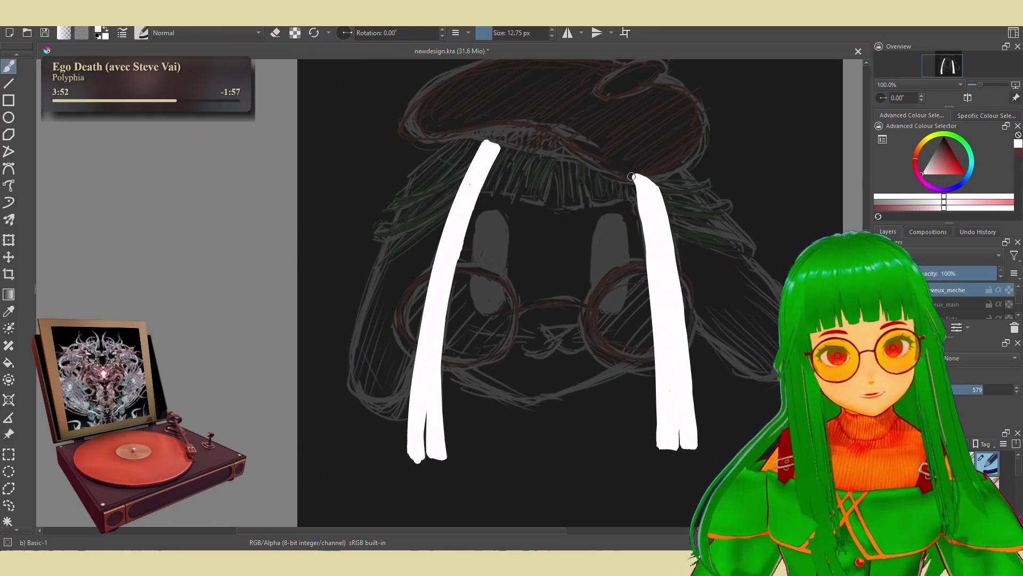
pyautogui.press('e')
pyautogui.moveTo(631, 177); pyautogui.dragTo(636, 180)
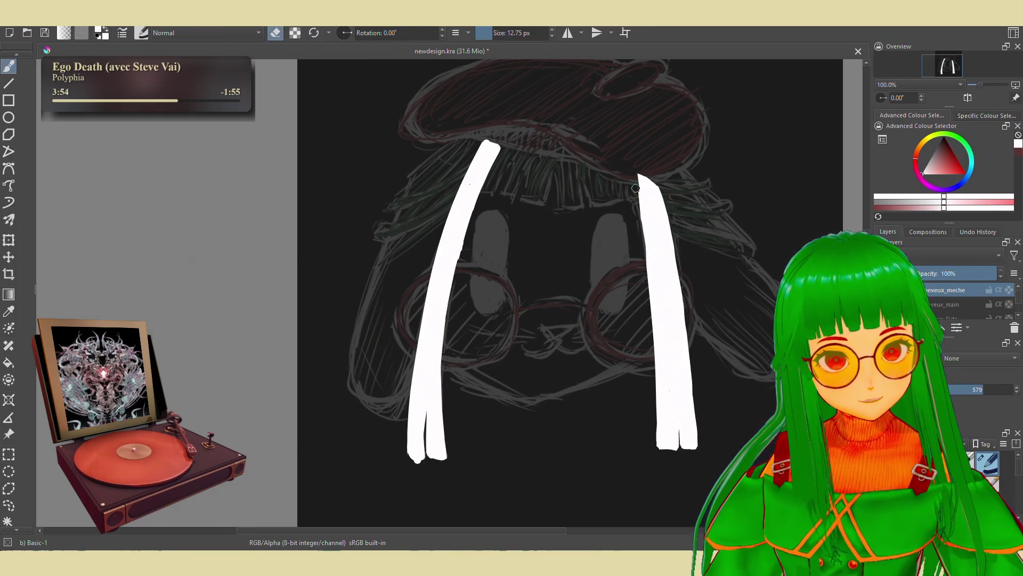
pyautogui.moveTo(638, 247); pyautogui.dragTo(648, 321)
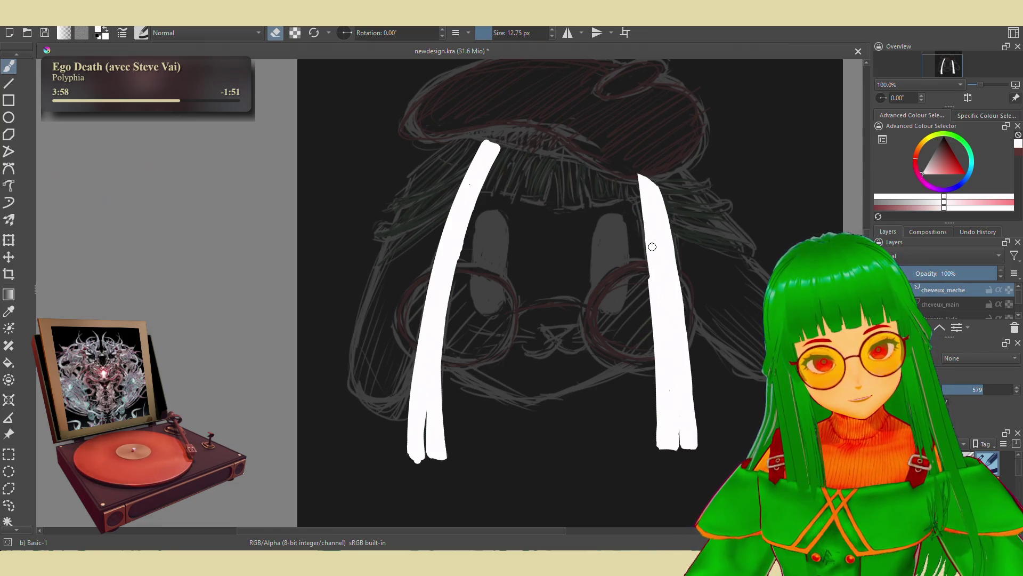
pyautogui.moveTo(661, 270); pyautogui.dragTo(648, 233)
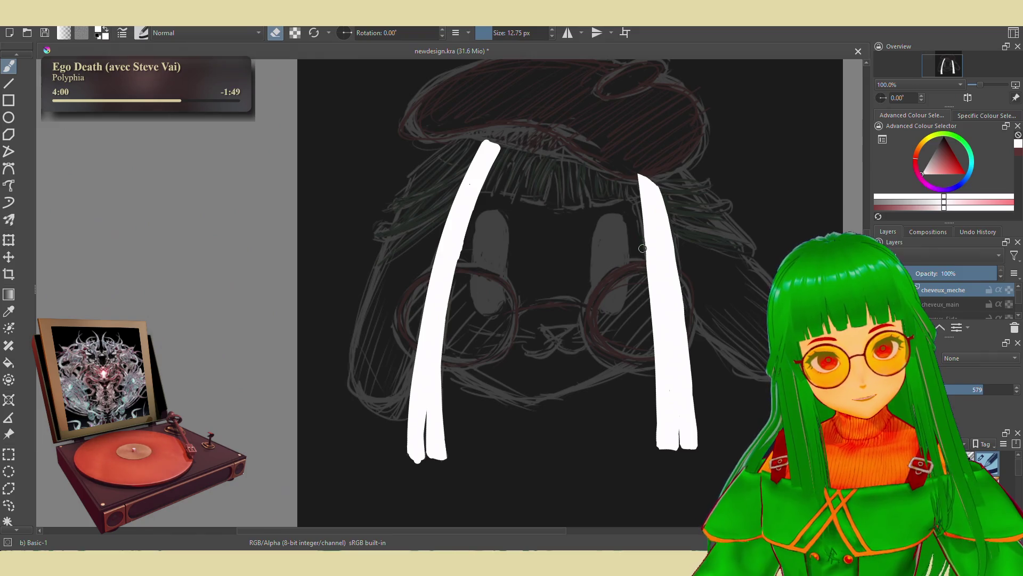
pyautogui.press('e')
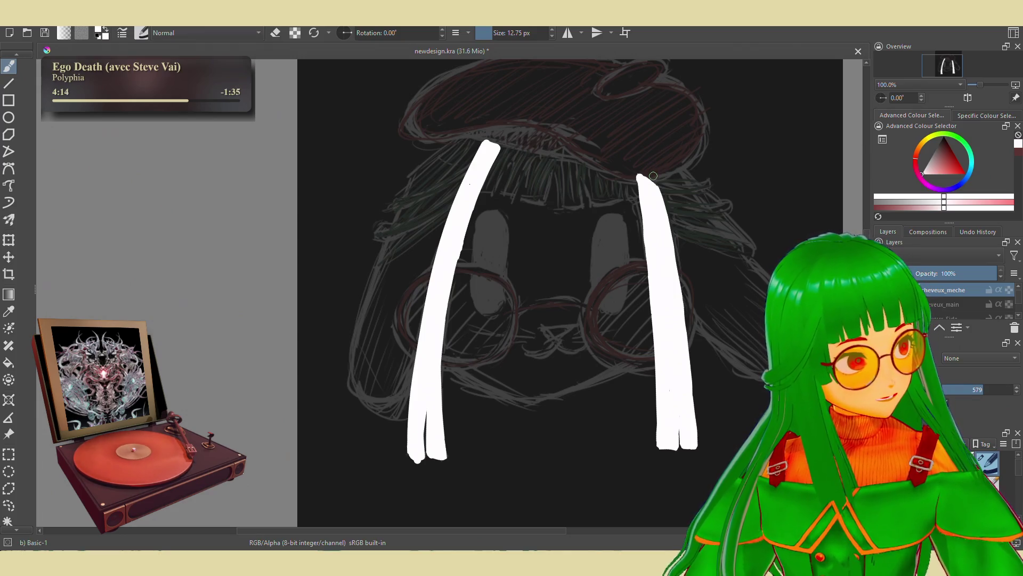
pyautogui.press('e')
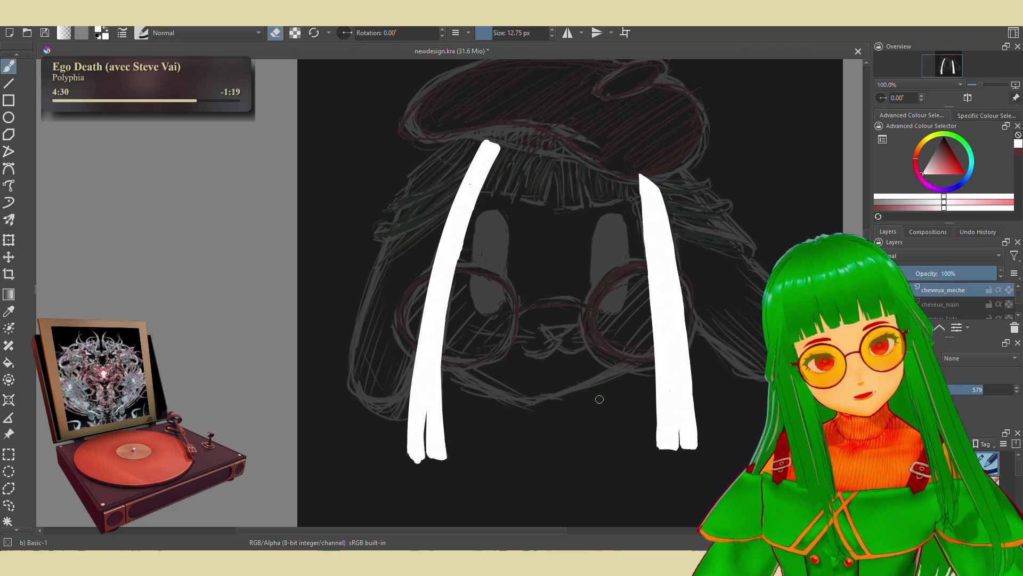
# Touch up the left strand's bottom tip
pyautogui.press('e')
pyautogui.moveTo(404, 460); pyautogui.dragTo(429, 469)
pyautogui.press('e')
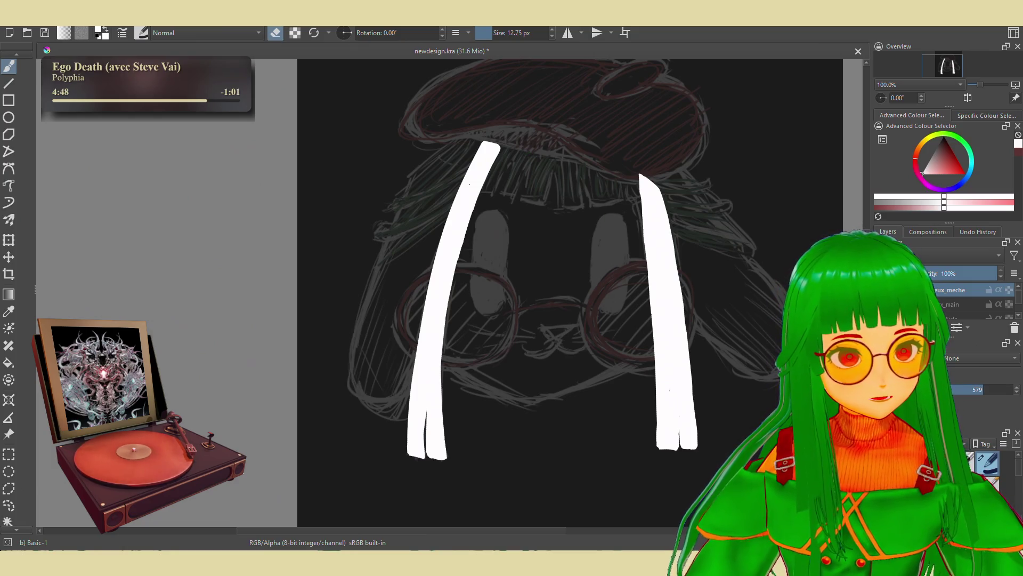
# Redo to reveal the hair cap, side strands, glasses, nose, mouth and jaw line
pyautogui.hotkey('ctrl', 'shift', 'z')
pyautogui.hotkey('ctrl', 'shift', 'z')
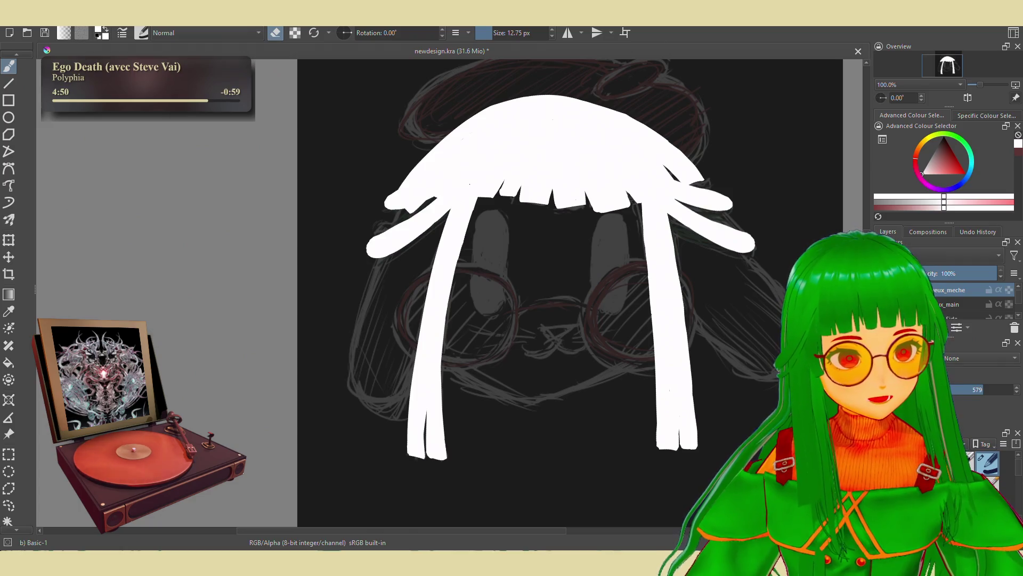
pyautogui.hotkey('ctrl', 'shift', 'z')
pyautogui.hotkey('ctrl', 'shift', 'z')
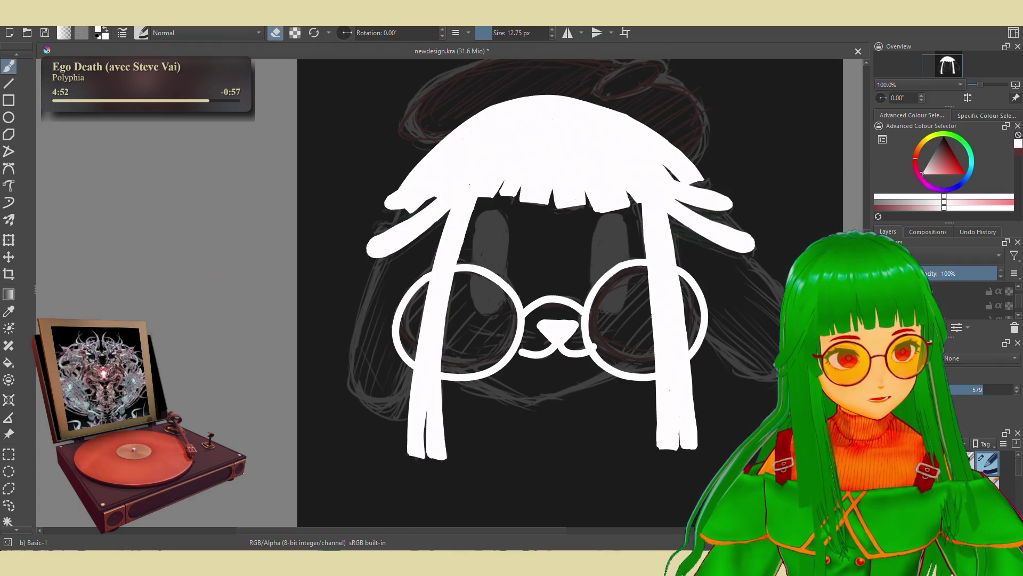
pyautogui.hotkey('ctrl', 'shift', 'z')
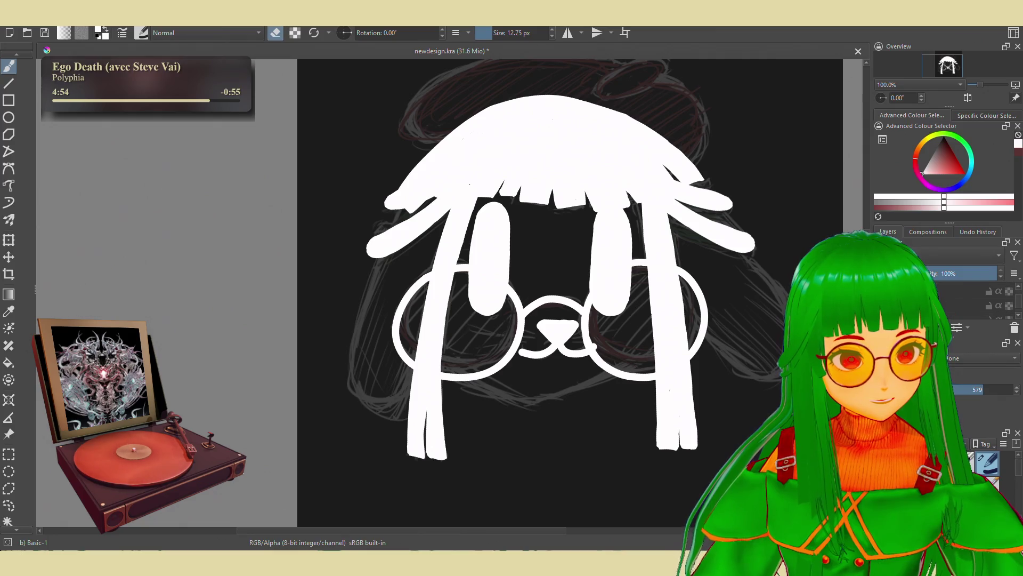
pyautogui.hotkey('ctrl', 'shift', 'z')
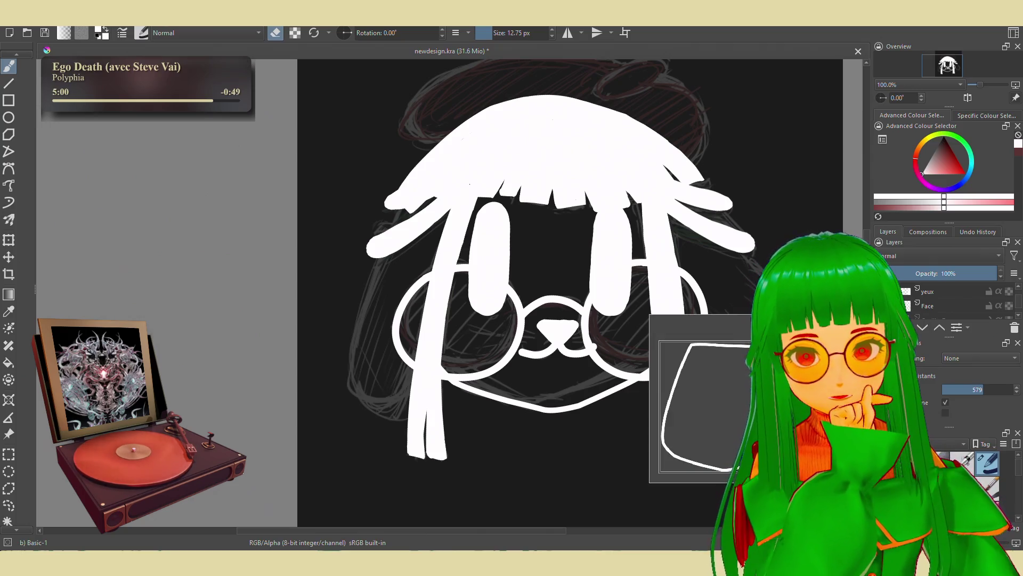
# Undo back until only the face outline shows, then pick the Shapes Fill brush from the popup palette
pyautogui.hotkey('ctrl', 'z')
pyautogui.hotkey('ctrl', 'z')
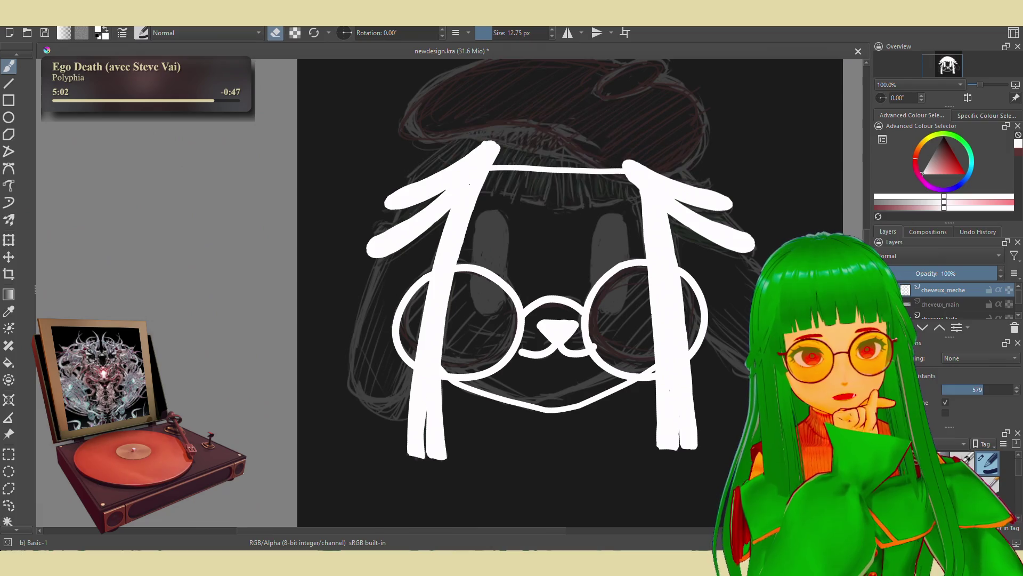
pyautogui.hotkey('ctrl', 'z')
pyautogui.hotkey('ctrl', 'z')
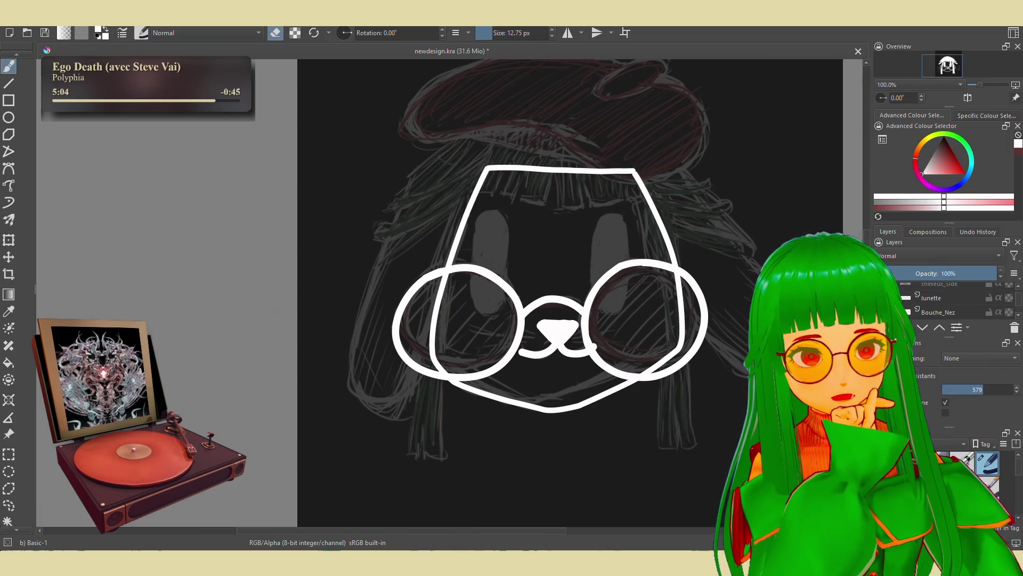
pyautogui.hotkey('ctrl', 'z')
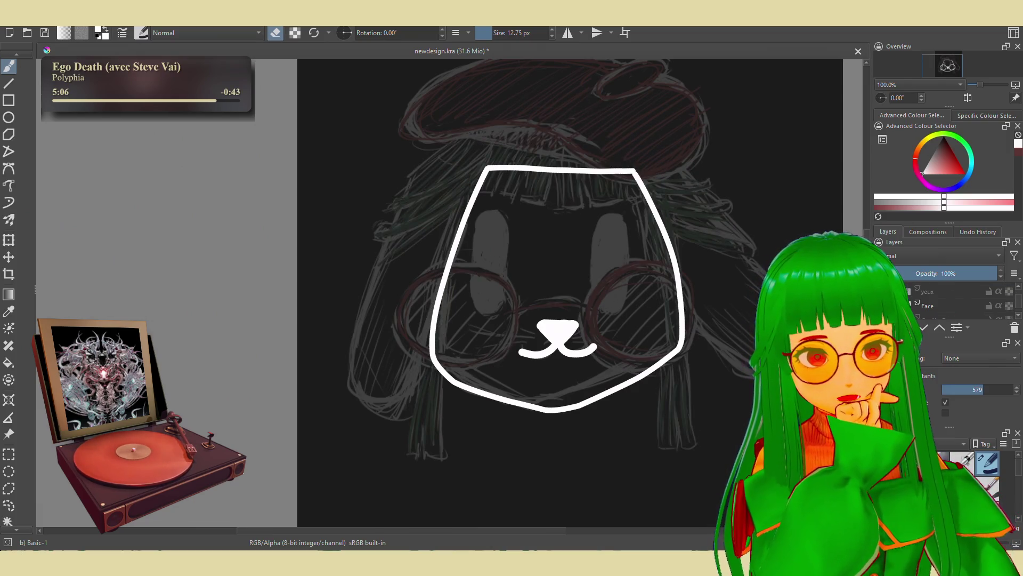
pyautogui.hotkey('ctrl', 'z')
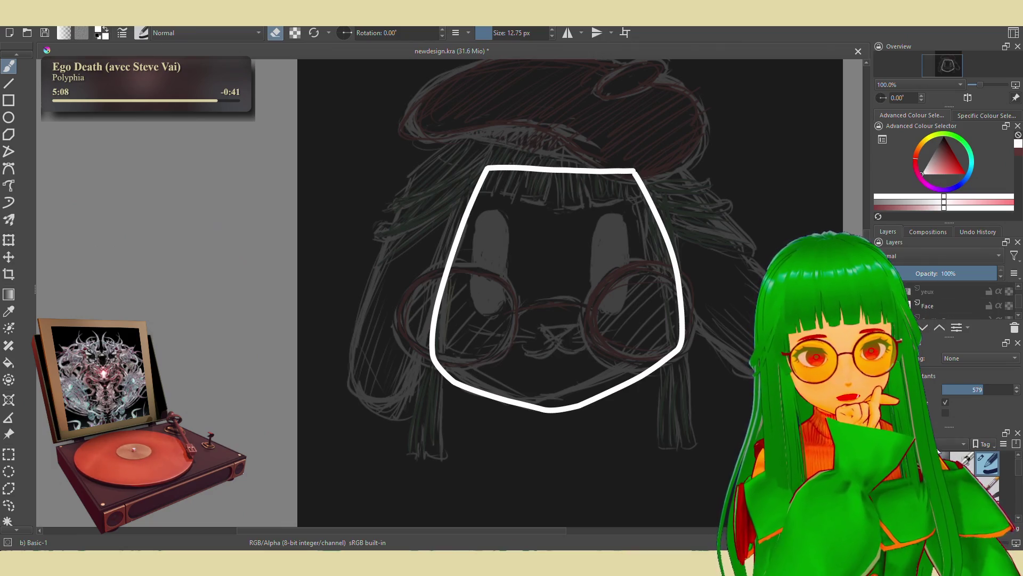
pyautogui.rightClick(634, 382)
pyautogui.click(601, 334)
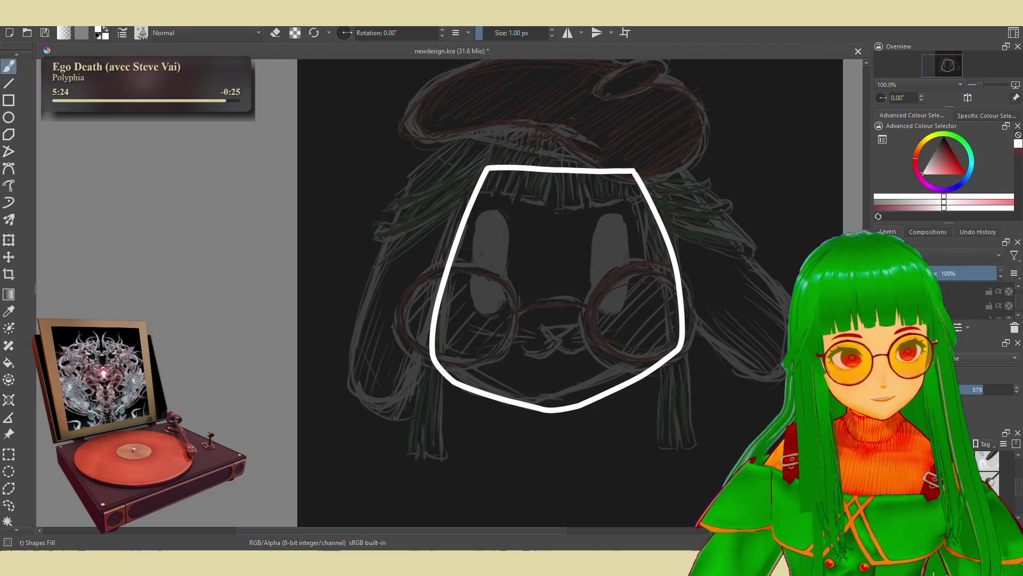
# Select the target layer in the Layers docker for the white fill
pyautogui.click(971, 305)
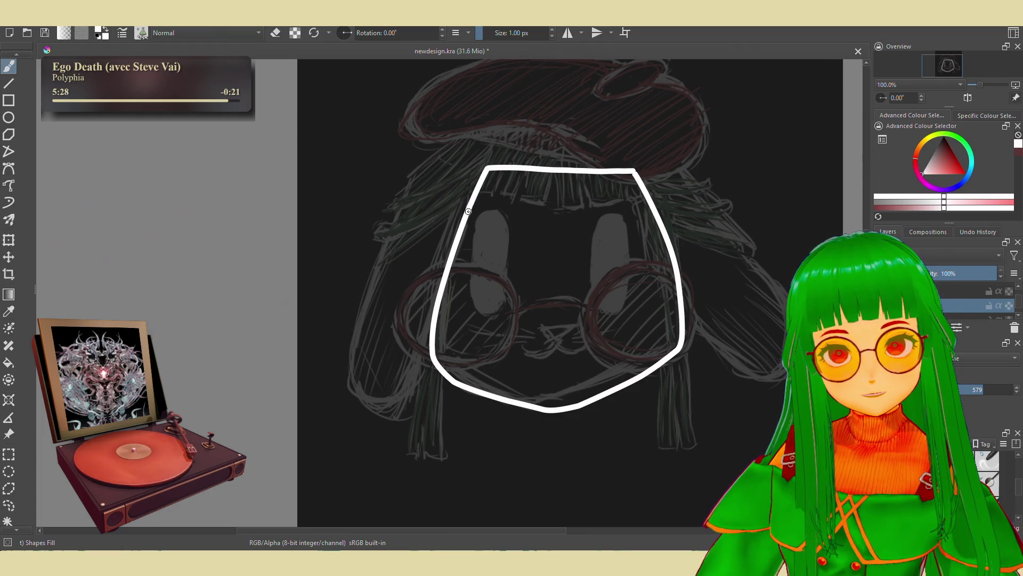
# Drag Shapes Fill loops over the upper face, lower edge and right sliver until solid white
pyautogui.moveTo(439, 297)
pyautogui.mouseDown()
pyautogui.moveTo(629, 259)
pyautogui.moveTo(634, 170)
pyautogui.mouseUp()
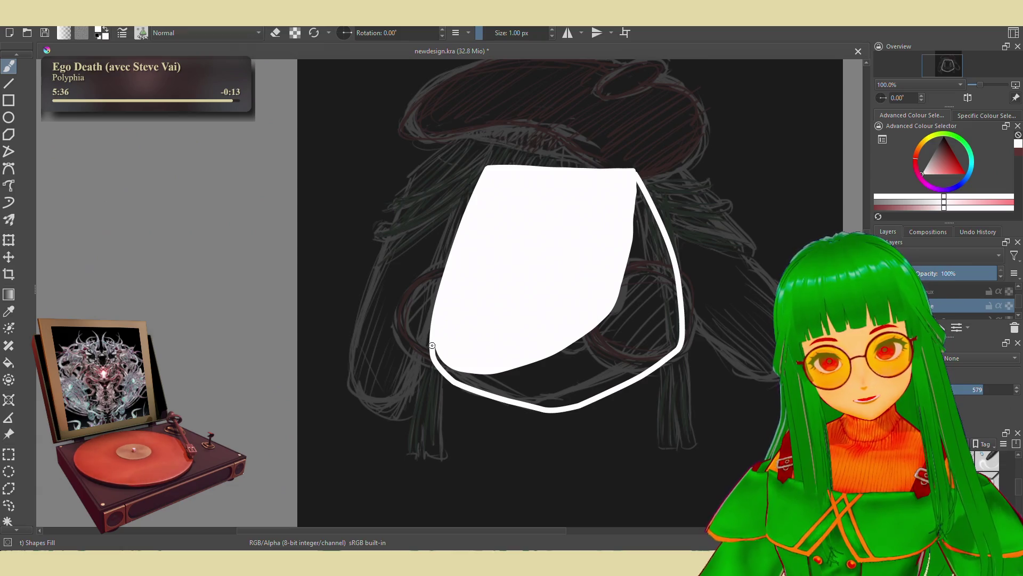
pyautogui.moveTo(470, 389)
pyautogui.mouseDown()
pyautogui.moveTo(536, 406)
pyautogui.moveTo(595, 397)
pyautogui.moveTo(645, 371)
pyautogui.moveTo(678, 337)
pyautogui.moveTo(612, 247)
pyautogui.mouseUp()
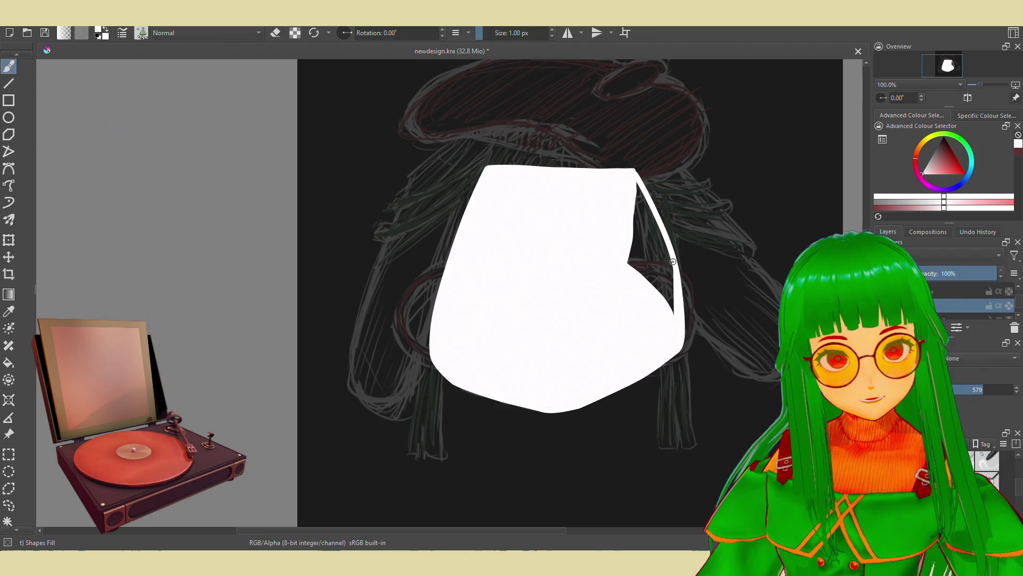
pyautogui.moveTo(672, 261)
pyautogui.mouseDown()
pyautogui.moveTo(646, 201)
pyautogui.moveTo(614, 259)
pyautogui.mouseUp()
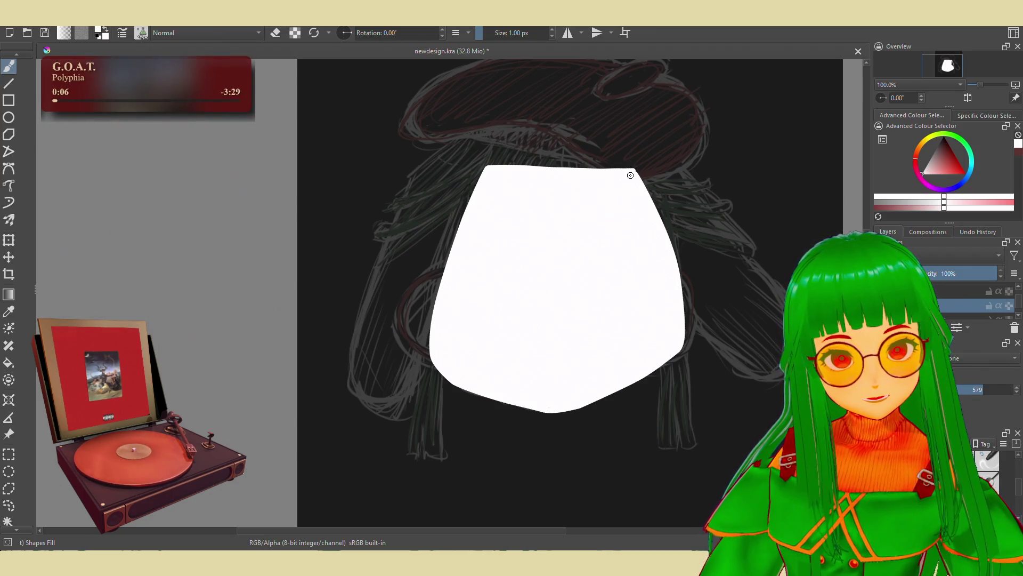
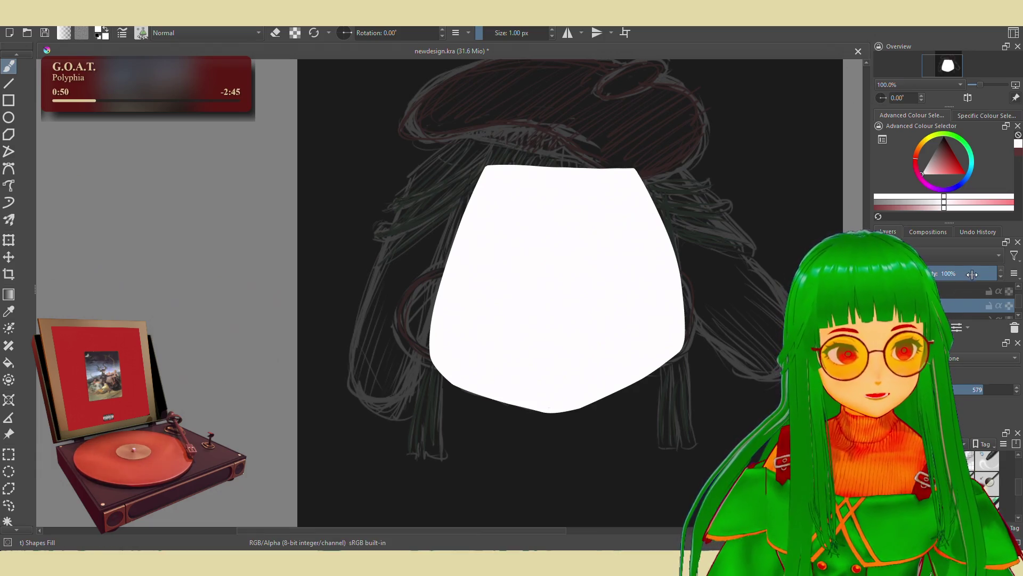
# Lower the white face shape to 46% opacity and reveal the eyes, snout, glasses and hair layers
pyautogui.moveTo(988, 273); pyautogui.dragTo(934, 273)
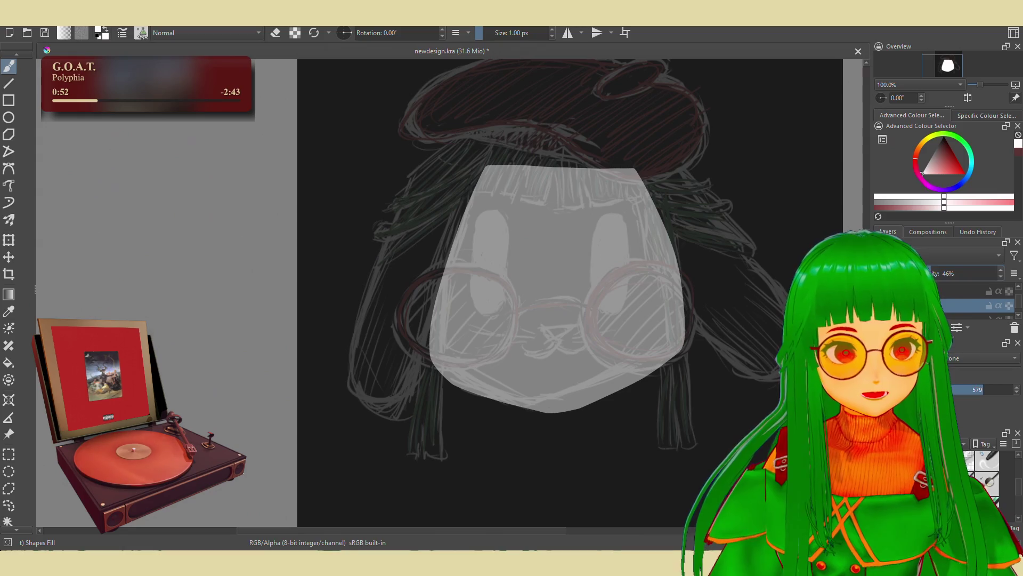
pyautogui.hotkey('ctrl', 'pagedown')
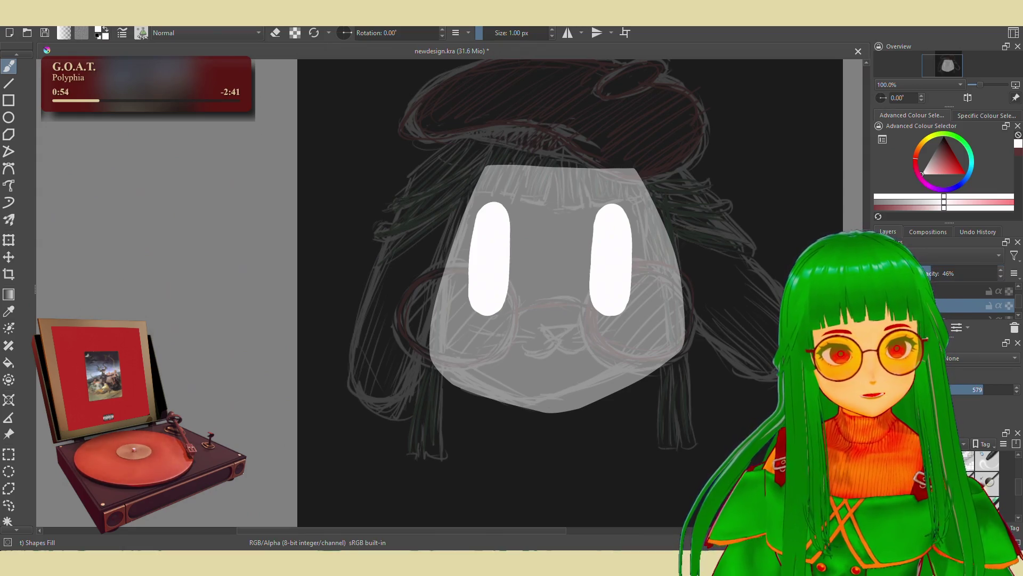
pyautogui.scroll(-2, 960, 300)
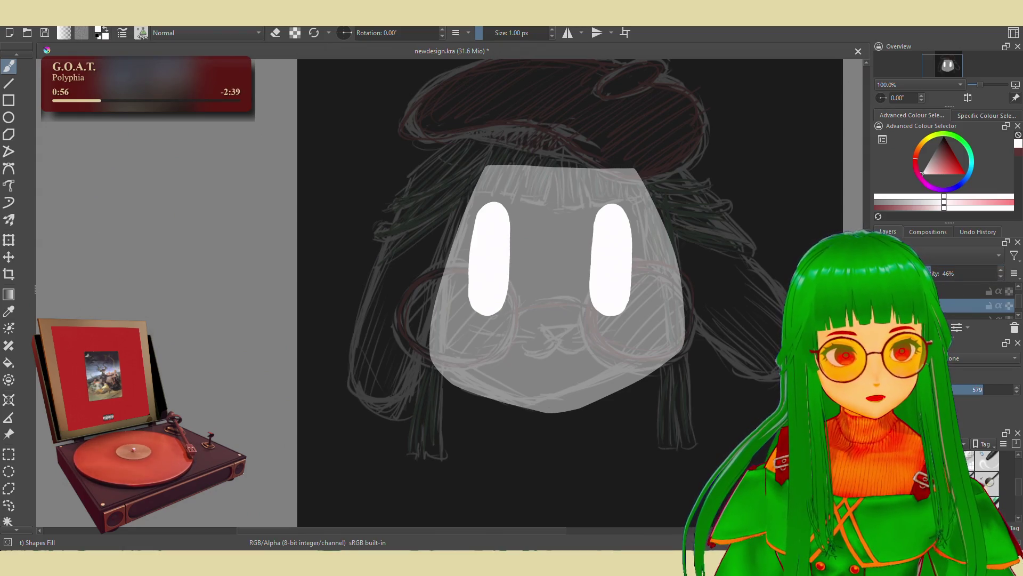
pyautogui.scroll(1, 968, 300)
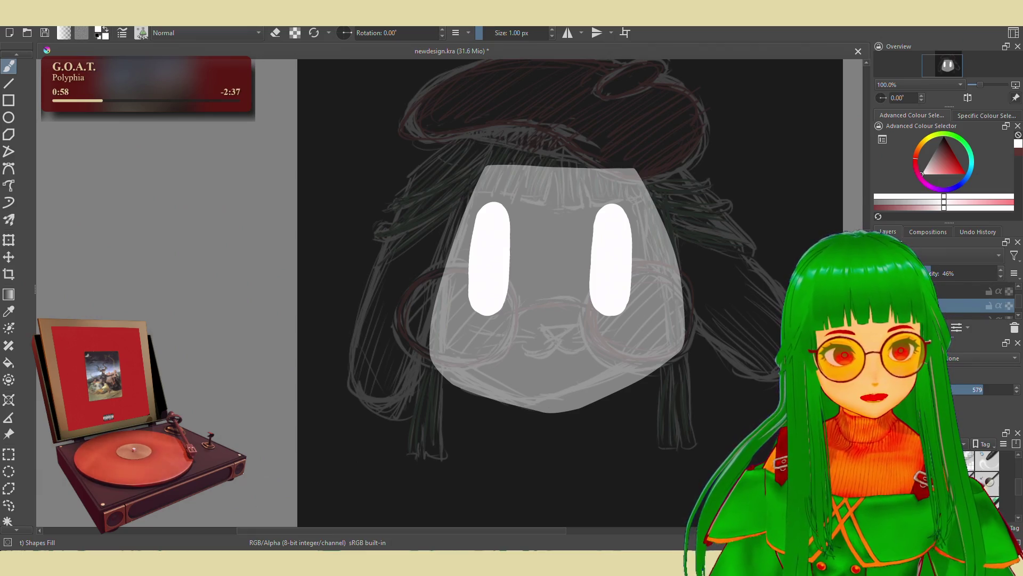
pyautogui.click(892, 291)
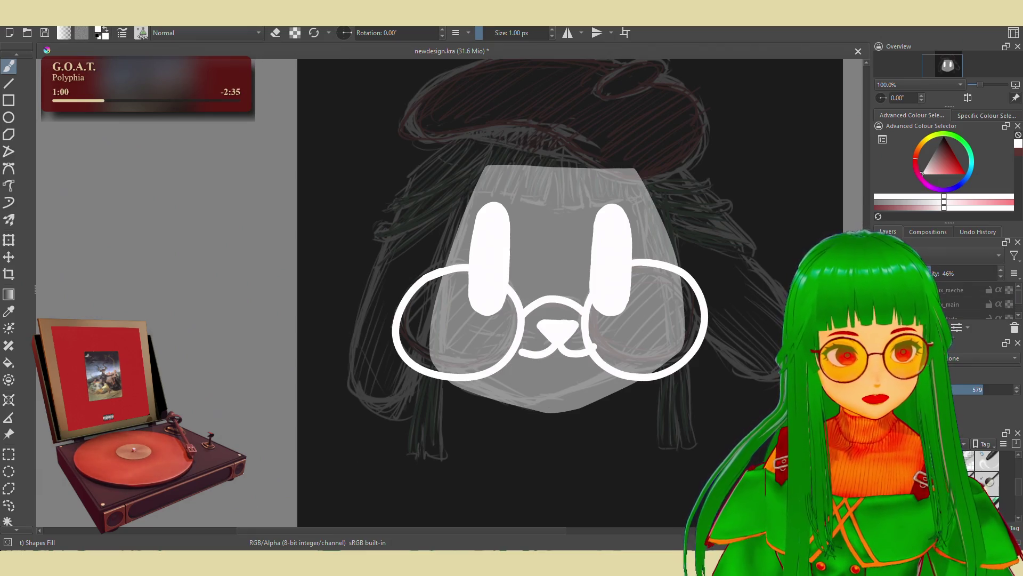
pyautogui.click(892, 275)
pyautogui.click(912, 290)
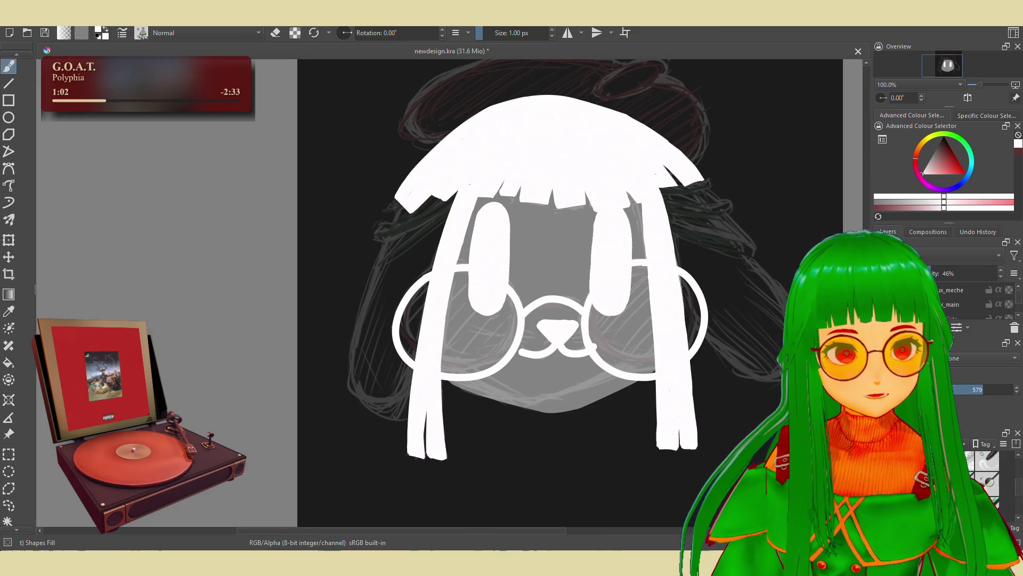
pyautogui.hotkey('ctrl', 'e')
pyautogui.hotkey('ctrl', 'e')
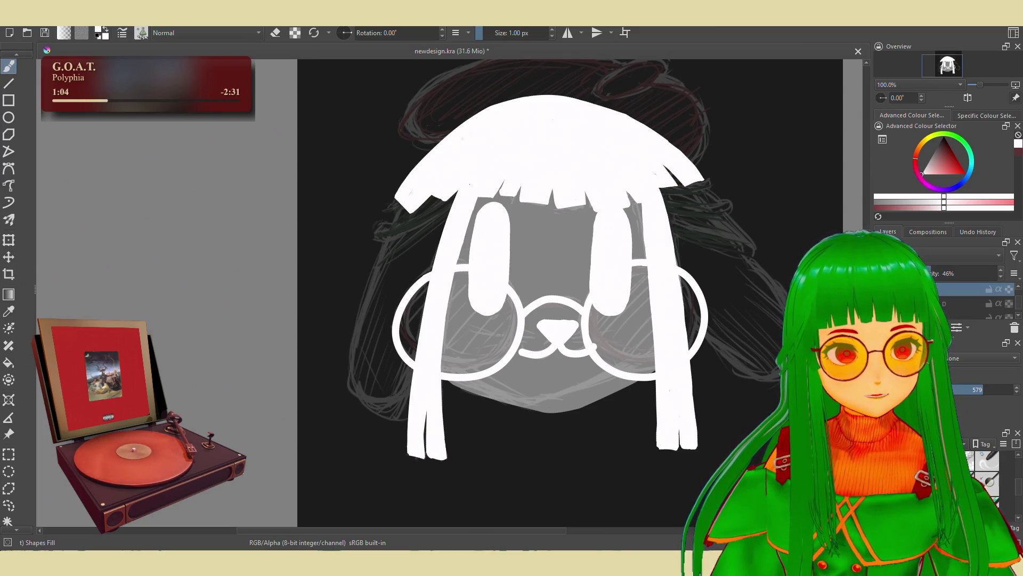
# Brush the outlines of the right and left floppy dog ears
pyautogui.moveTo(656, 132); pyautogui.dragTo(779, 372)
pyautogui.moveTo(400, 204); pyautogui.dragTo(411, 399)
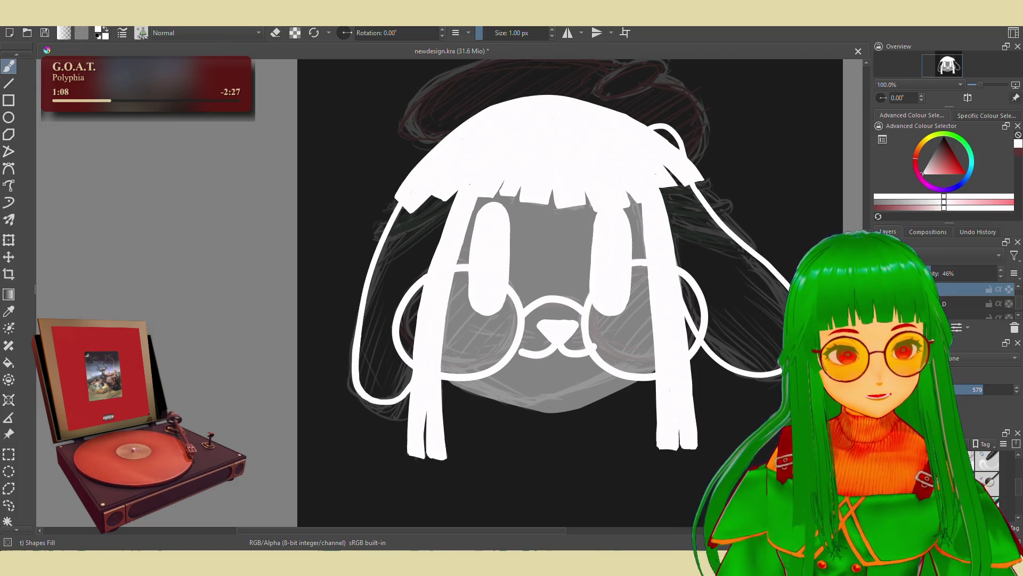
pyautogui.press('pagedown')
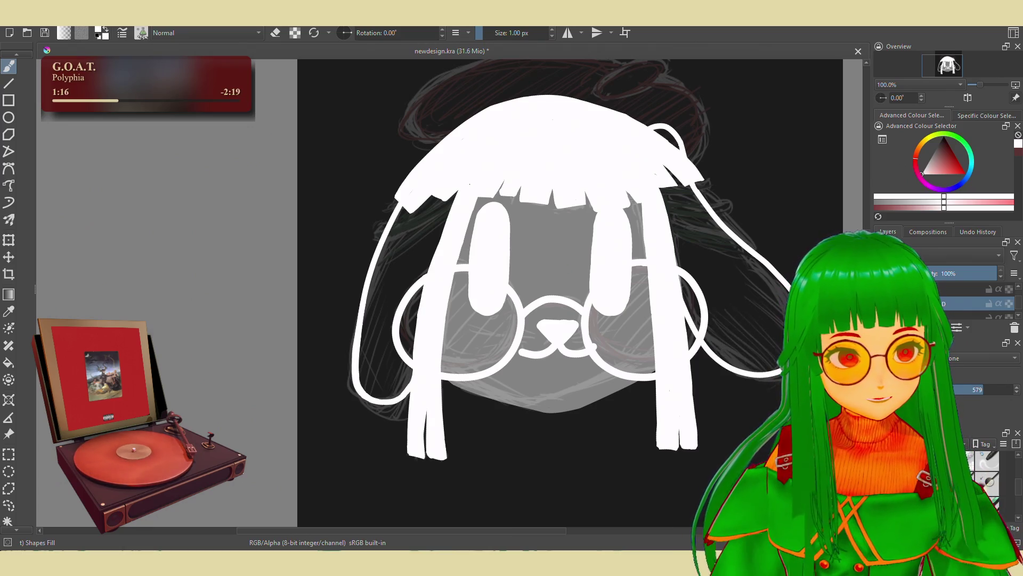
pyautogui.moveTo(792, 290); pyautogui.dragTo(776, 315)
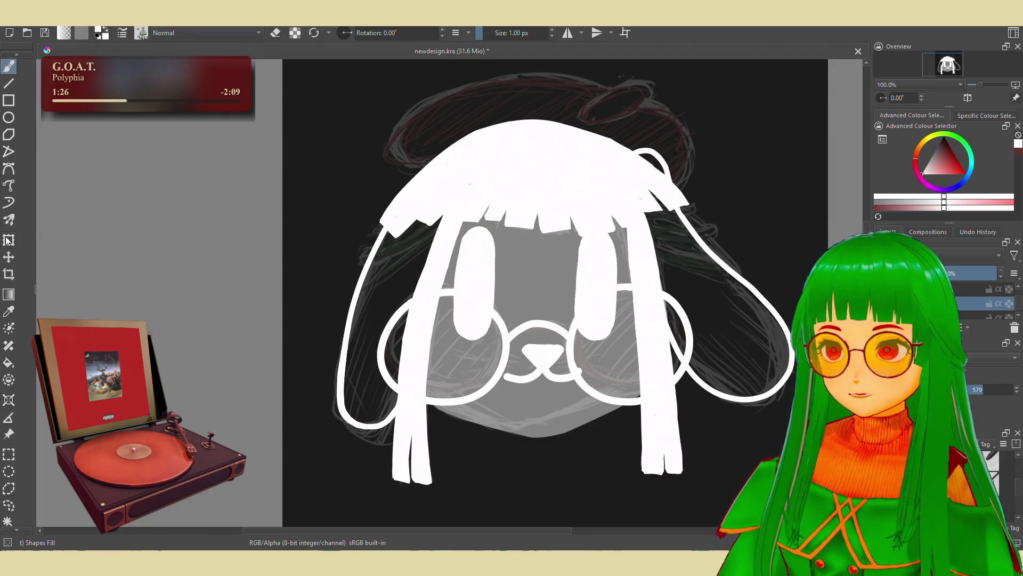
# Transform the right ear, nudging it and rotating it slightly clockwise, then apply
pyautogui.hotkey('ctrl', 't')
pyautogui.moveTo(649, 243); pyautogui.dragTo(638, 250)
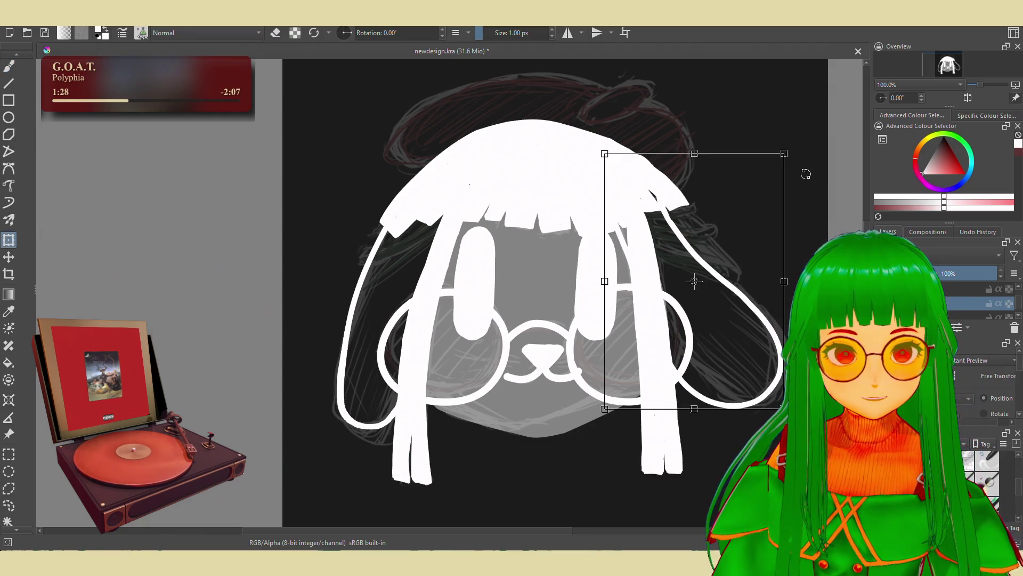
pyautogui.moveTo(795, 143); pyautogui.dragTo(772, 134)
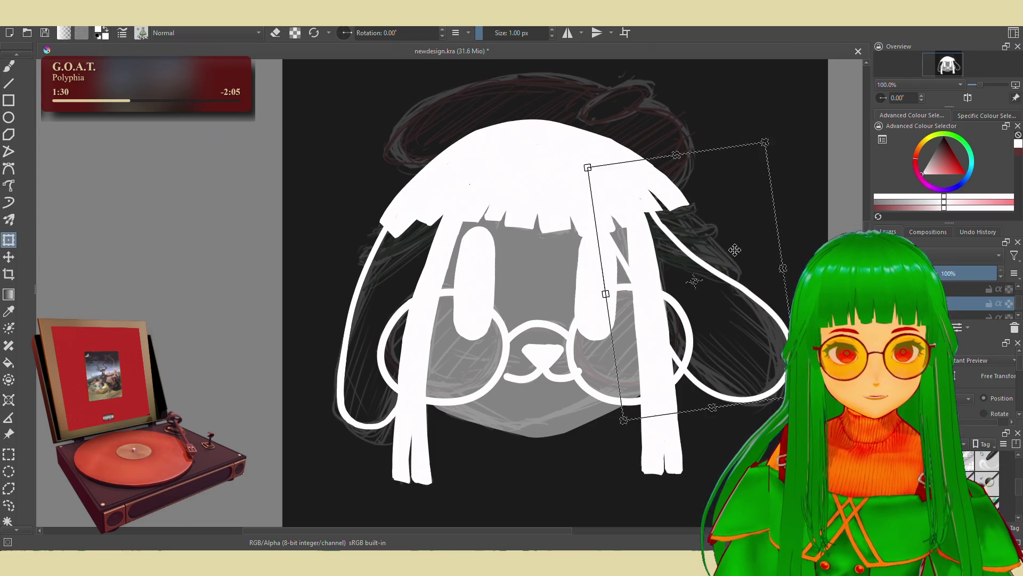
pyautogui.moveTo(735, 249); pyautogui.dragTo(738, 247)
pyautogui.moveTo(781, 131); pyautogui.dragTo(791, 137)
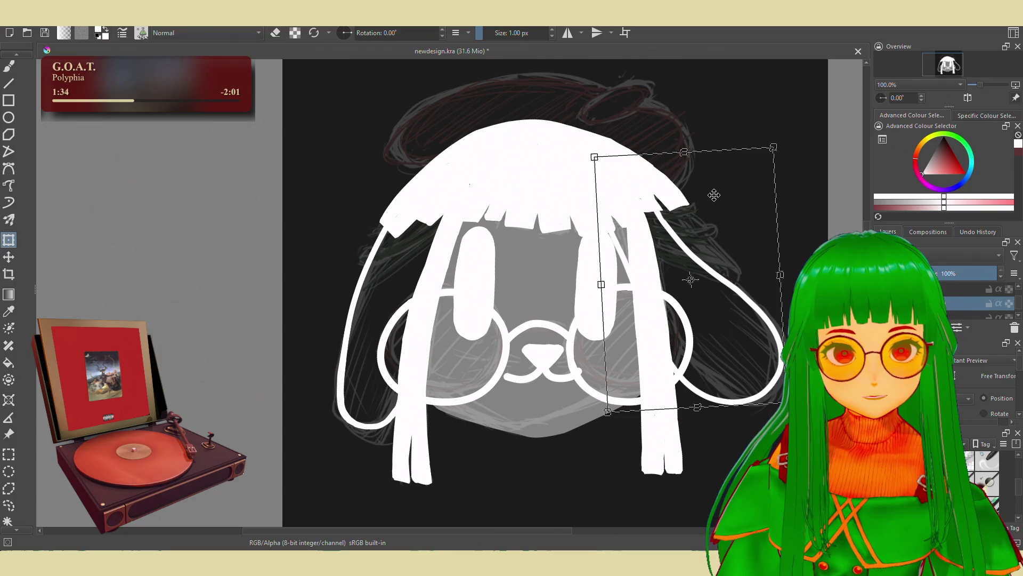
pyautogui.moveTo(714, 194); pyautogui.dragTo(725, 208)
pyautogui.press('Return')
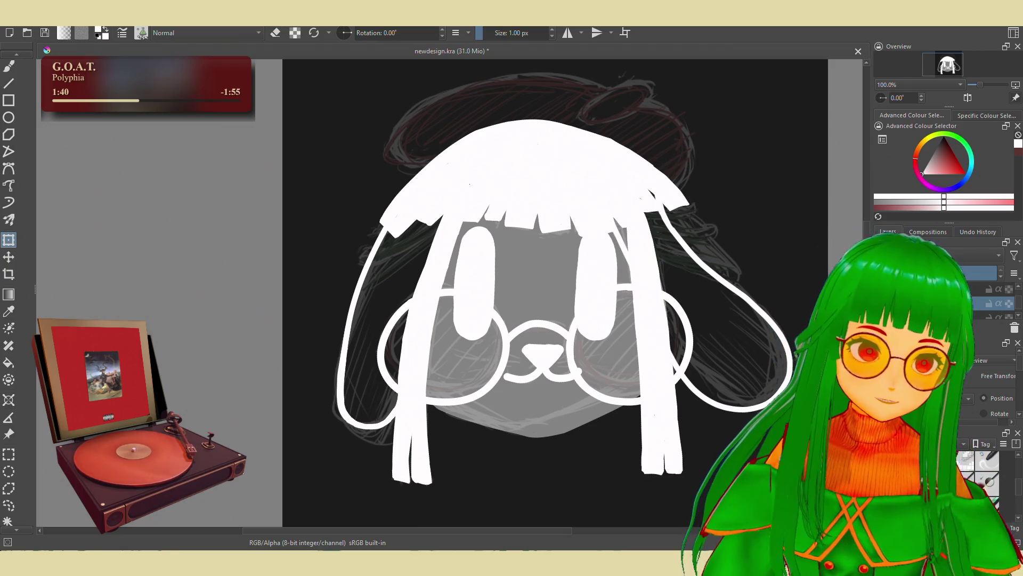
# Undo and restore the ear strokes, then hide the hair, face, glasses and snout so only ears and eyes show
pyautogui.press('Delete')
pyautogui.press('Delete')
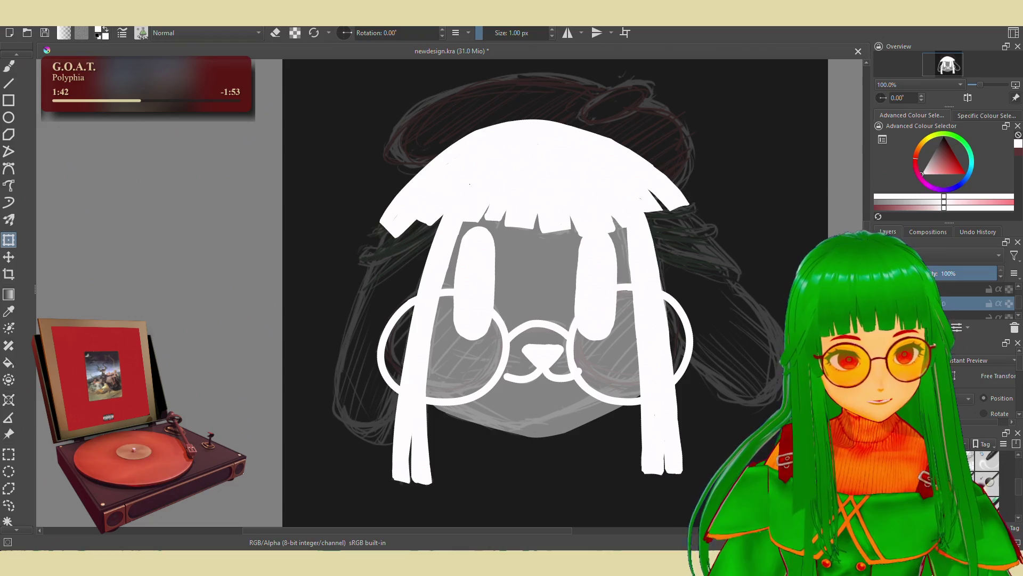
pyautogui.hotkey('ctrl', 'e')
pyautogui.press('Delete')
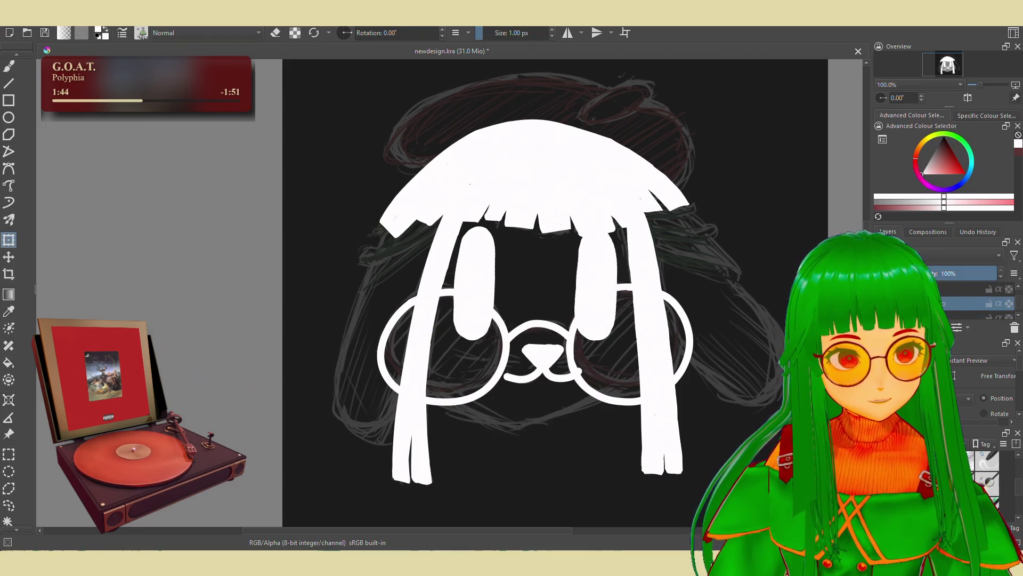
pyautogui.hotkey('ctrl', 'z')
pyautogui.hotkey('ctrl', 'z')
pyautogui.hotkey('ctrl', 'z')
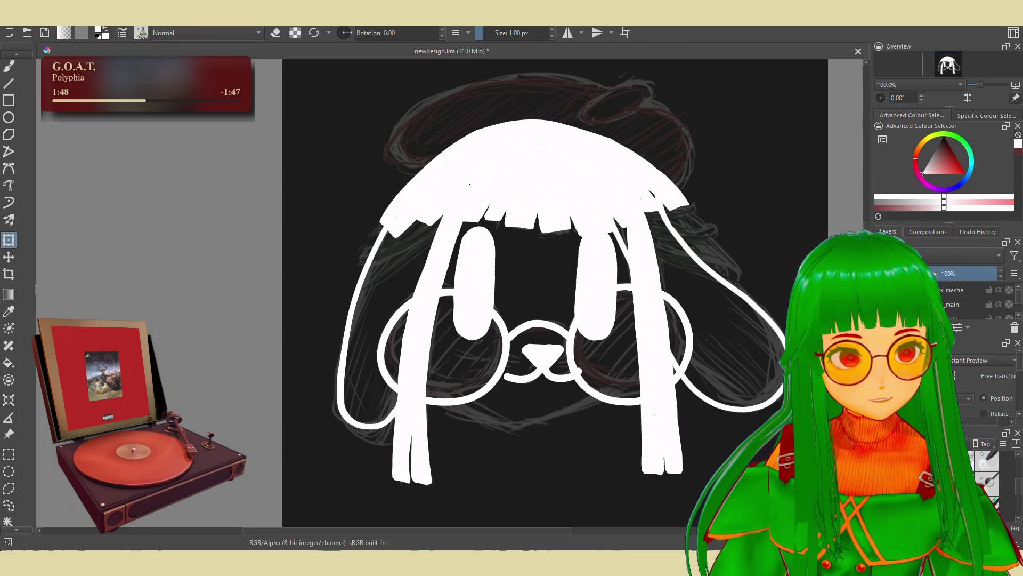
pyautogui.hotkey('ctrl', 'z')
pyautogui.hotkey('ctrl', 'z')
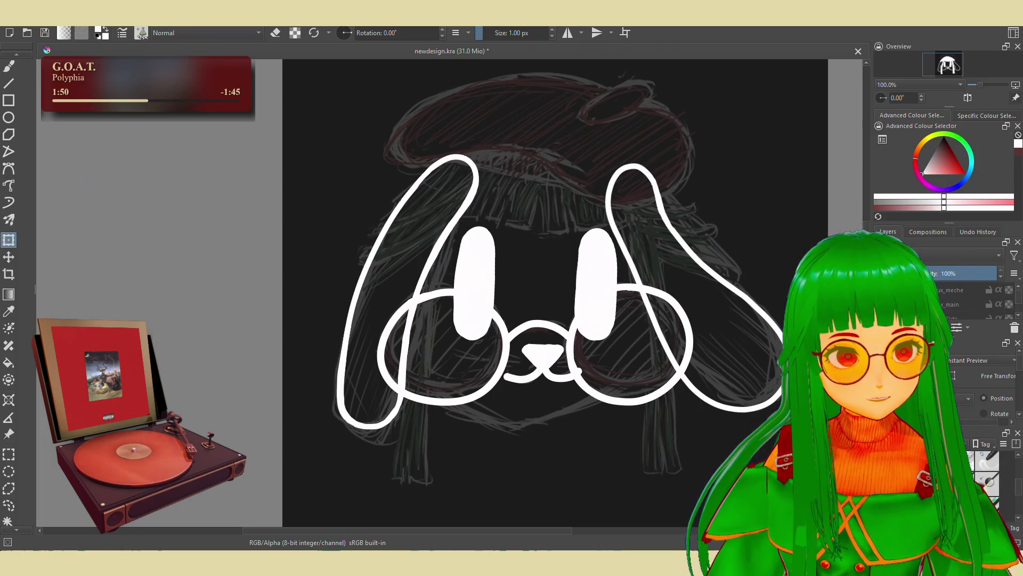
pyautogui.hotkey('ctrl', 'z')
pyautogui.hotkey('ctrl', 'z')
pyautogui.hotkey('ctrl', 'z')
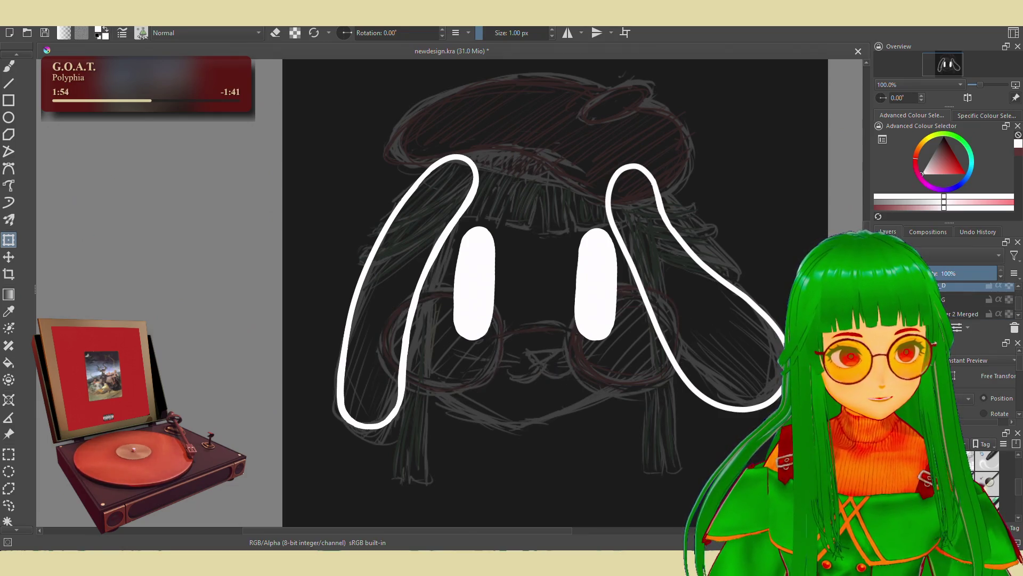
pyautogui.moveTo(647, 254)
pyautogui.mouseDown()
pyautogui.moveTo(663, 263)
pyautogui.moveTo(521, 229)
pyautogui.mouseUp()
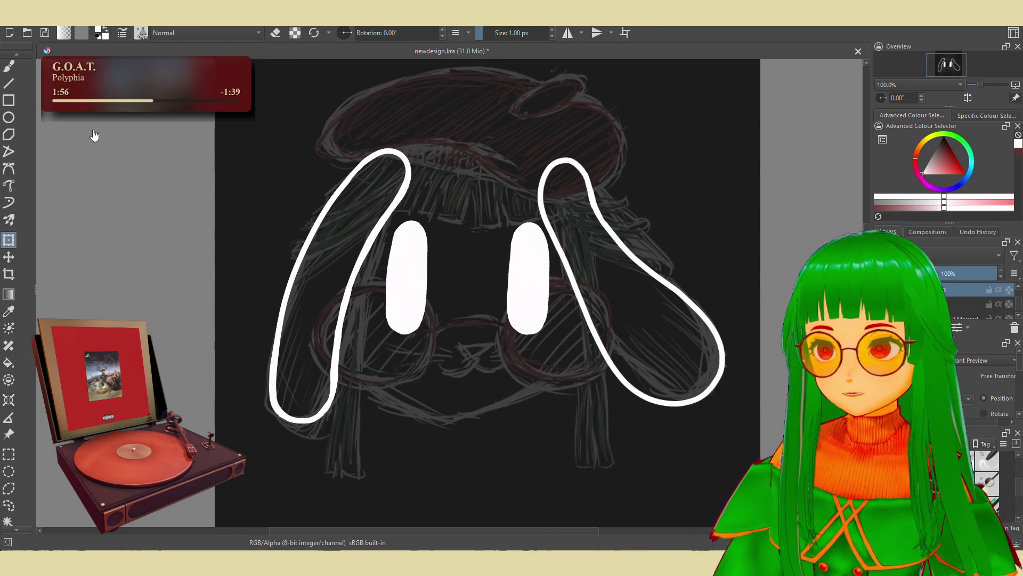
# Switch to the Shapes Fill brush and test-fill the left ear white
pyautogui.click(9, 66)
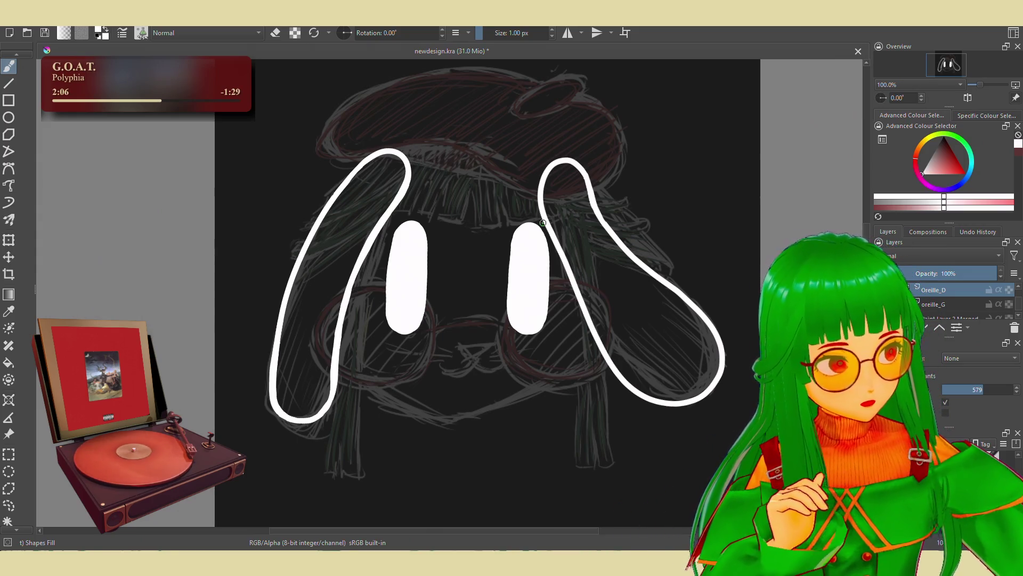
pyautogui.scroll(1, 337, 167)
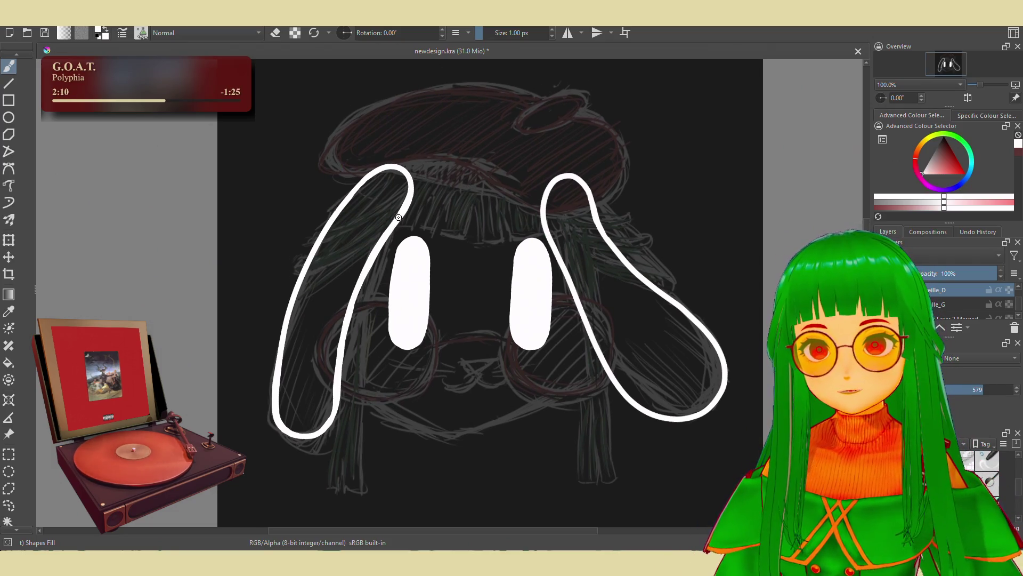
pyautogui.moveTo(403, 169)
pyautogui.mouseDown()
pyautogui.moveTo(337, 213)
pyautogui.moveTo(292, 298)
pyautogui.mouseUp()
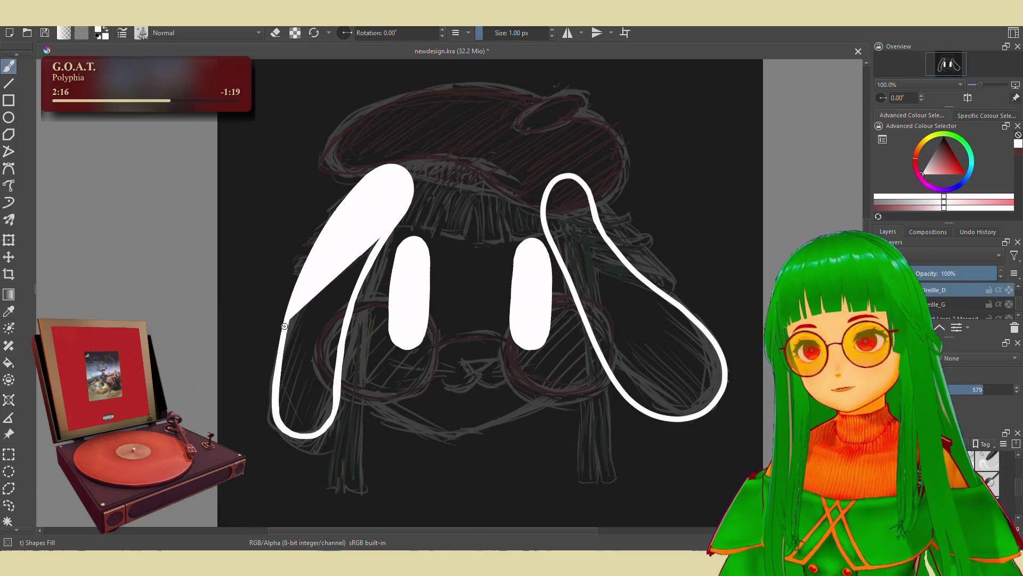
pyautogui.moveTo(292, 298)
pyautogui.mouseDown()
pyautogui.moveTo(275, 406)
pyautogui.moveTo(297, 435)
pyautogui.mouseUp()
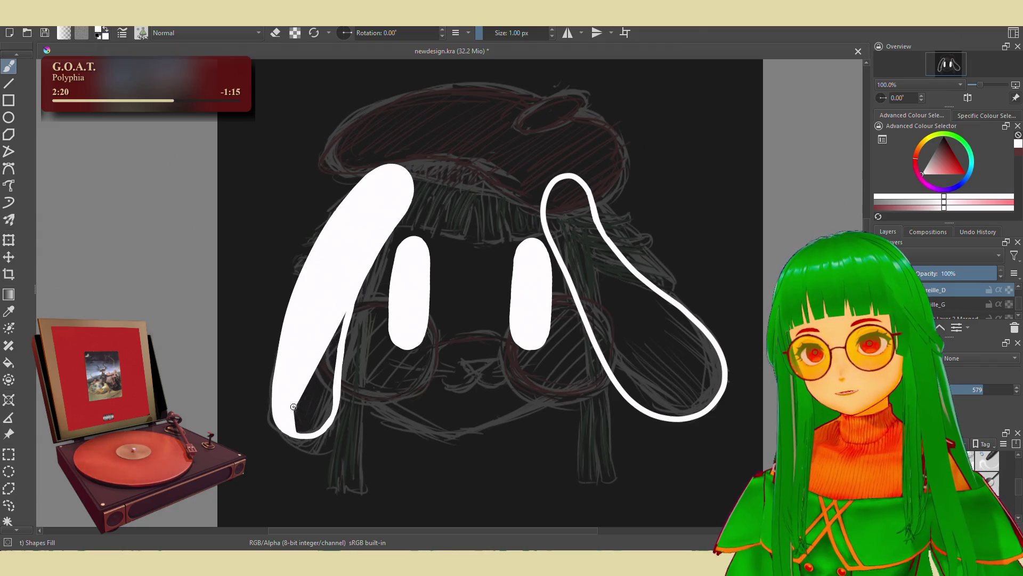
pyautogui.moveTo(298, 435)
pyautogui.mouseDown()
pyautogui.moveTo(344, 279)
pyautogui.moveTo(308, 433)
pyautogui.moveTo(331, 370)
pyautogui.mouseUp()
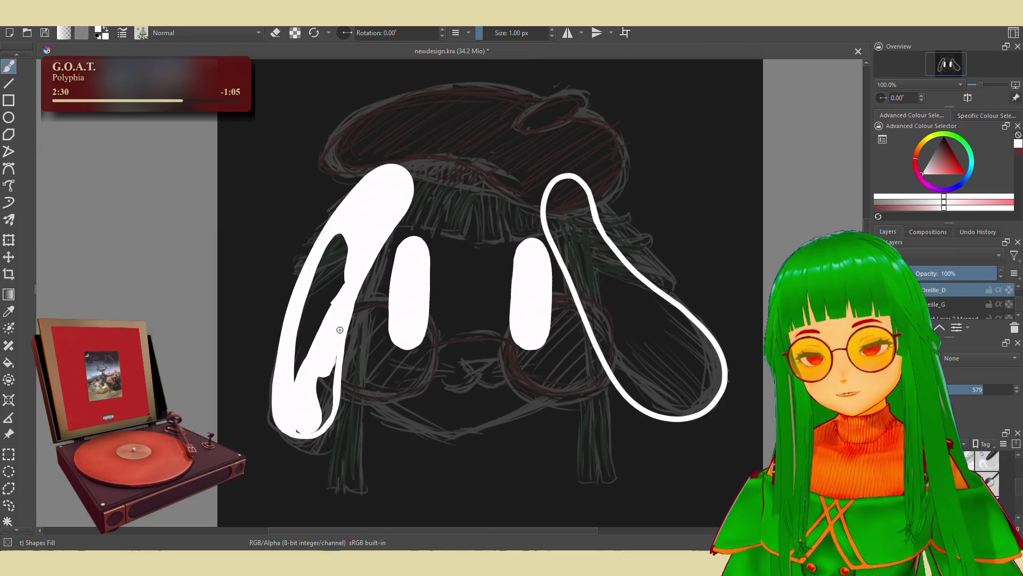
# Patch the notch, then hollow the left ear back to a white outline
pyautogui.moveTo(335, 348); pyautogui.dragTo(313, 401)
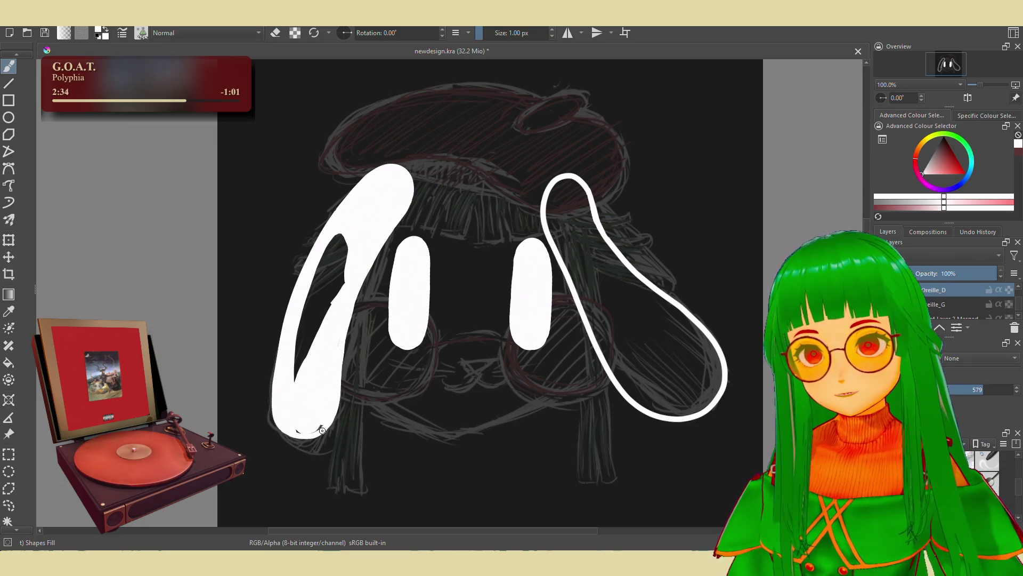
pyautogui.moveTo(291, 337)
pyautogui.mouseDown()
pyautogui.moveTo(340, 239)
pyautogui.moveTo(315, 340)
pyautogui.mouseUp()
pyautogui.moveTo(352, 257)
pyautogui.mouseDown()
pyautogui.moveTo(327, 295)
pyautogui.moveTo(342, 298)
pyautogui.mouseUp()
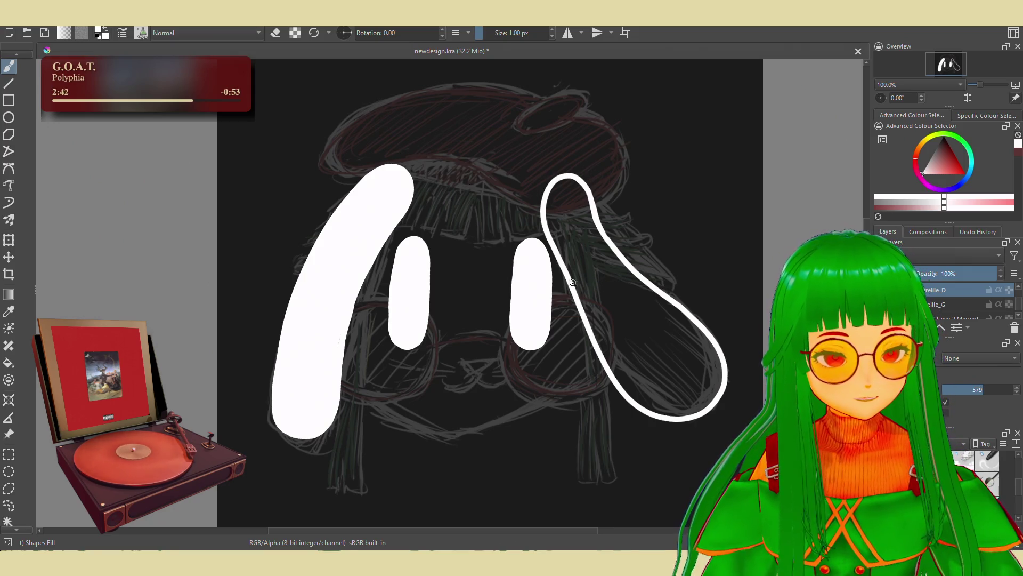
pyautogui.moveTo(345, 257)
pyautogui.mouseDown()
pyautogui.moveTo(297, 379)
pyautogui.moveTo(321, 428)
pyautogui.mouseUp()
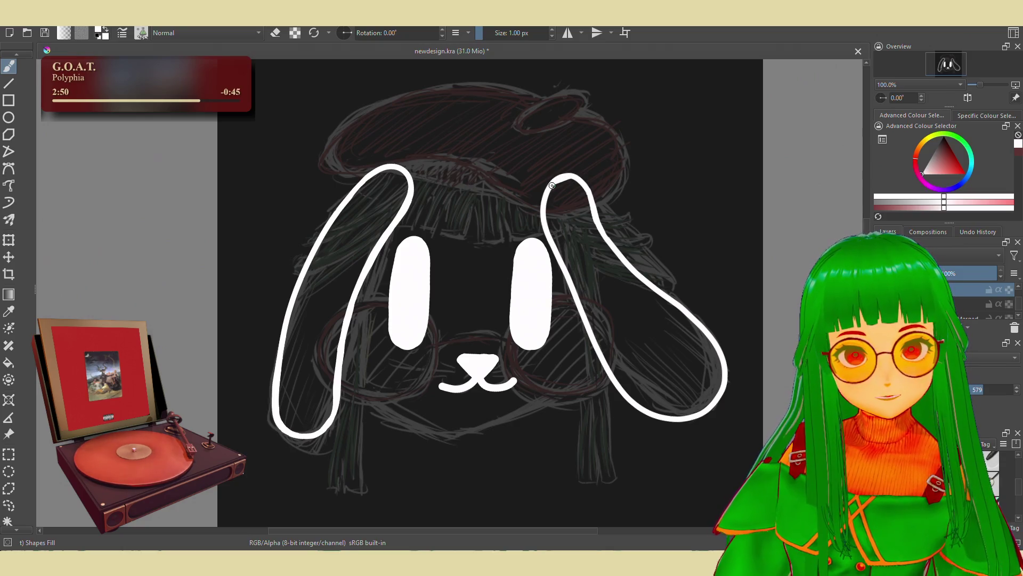
# Paint inside the right ear outline until it is solid white, covering the remaining dark slivers
pyautogui.moveTo(543, 215)
pyautogui.mouseDown()
pyautogui.moveTo(612, 377)
pyautogui.moveTo(651, 412)
pyautogui.moveTo(672, 400)
pyautogui.moveTo(639, 377)
pyautogui.moveTo(600, 289)
pyautogui.mouseUp()
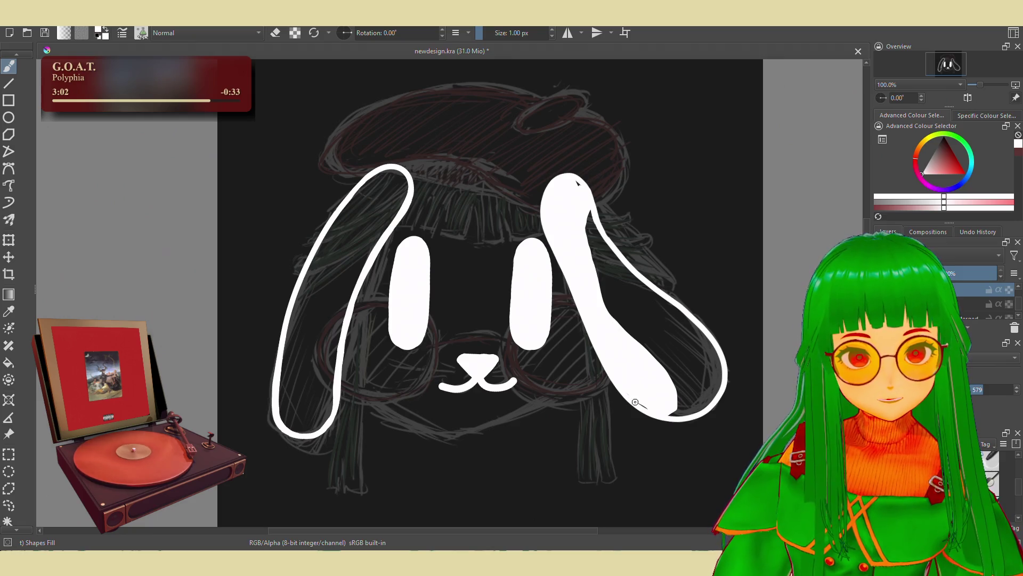
pyautogui.moveTo(689, 418)
pyautogui.mouseDown()
pyautogui.moveTo(721, 397)
pyautogui.moveTo(724, 379)
pyautogui.moveTo(674, 360)
pyautogui.moveTo(643, 297)
pyautogui.moveTo(607, 256)
pyautogui.moveTo(612, 311)
pyautogui.moveTo(578, 205)
pyautogui.moveTo(592, 278)
pyautogui.mouseUp()
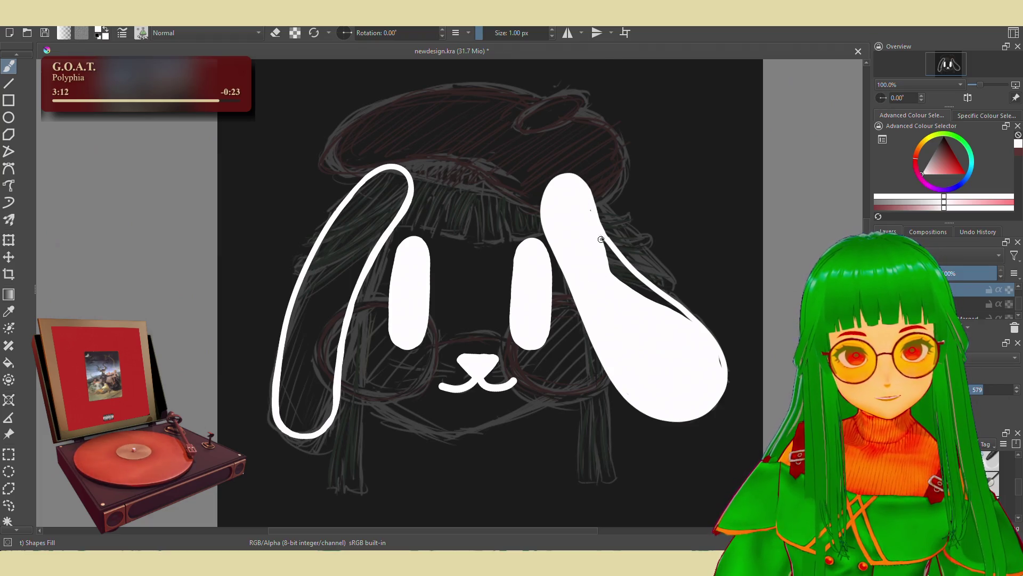
pyautogui.moveTo(600, 259)
pyautogui.mouseDown()
pyautogui.moveTo(674, 332)
pyautogui.moveTo(620, 252)
pyautogui.mouseUp()
pyautogui.moveTo(620, 251); pyautogui.dragTo(691, 314)
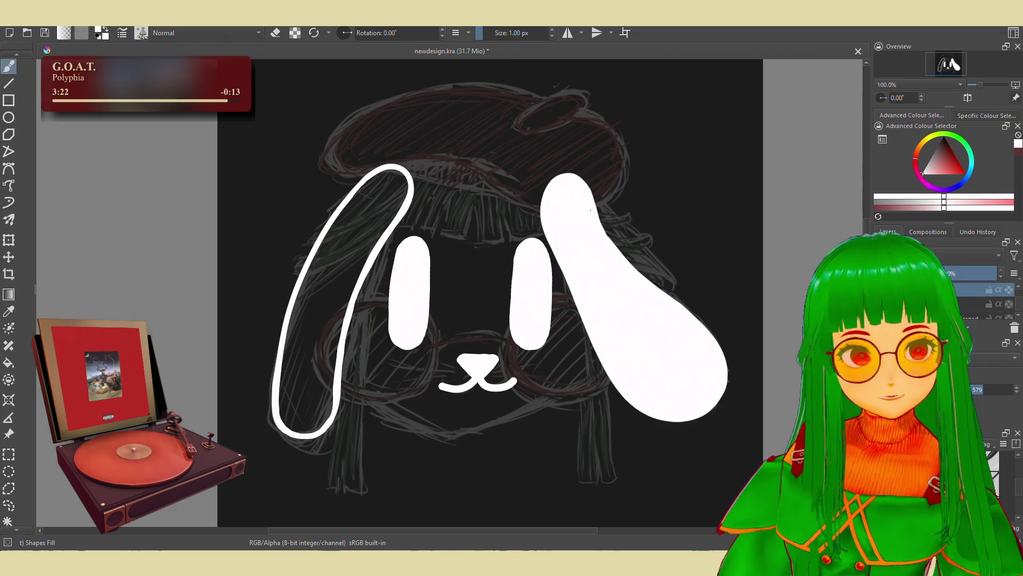
pyautogui.press('pagedown')
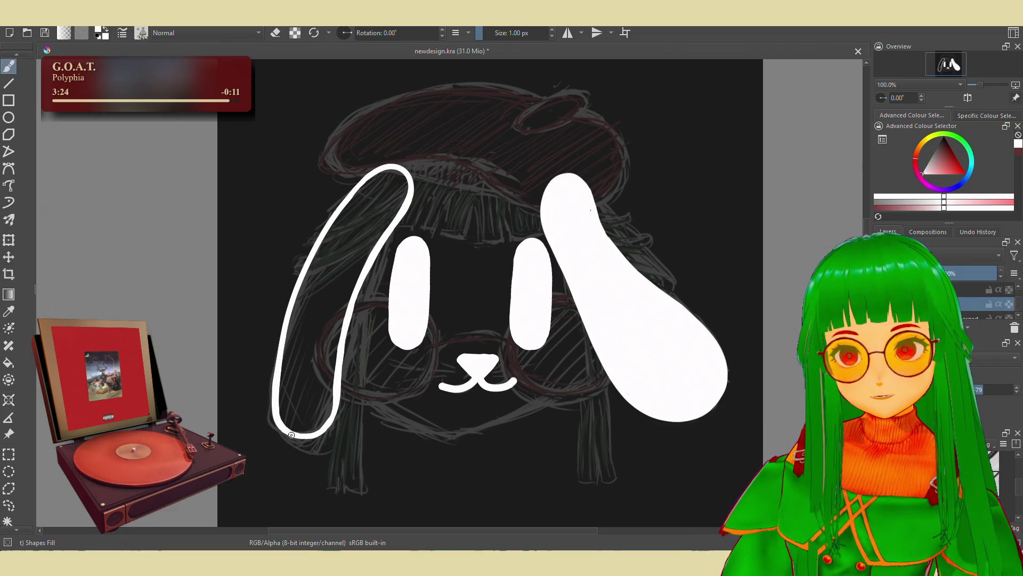
# Paint the left ear on the Oreille_G layer solid white from tip to upper edge
pyautogui.moveTo(328, 418)
pyautogui.mouseDown()
pyautogui.moveTo(344, 320)
pyautogui.moveTo(390, 227)
pyautogui.mouseUp()
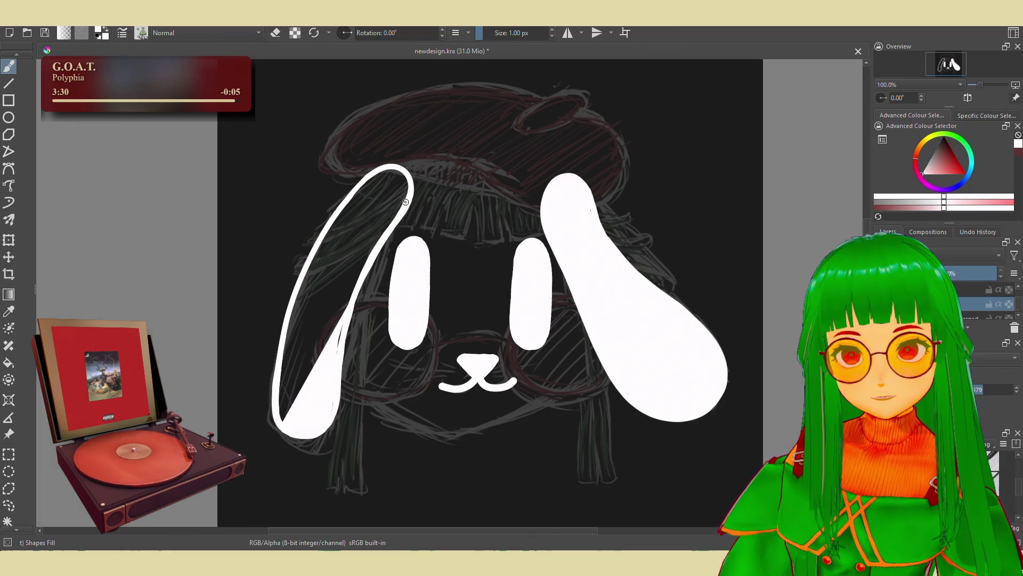
pyautogui.moveTo(405, 202)
pyautogui.mouseDown()
pyautogui.moveTo(374, 178)
pyautogui.moveTo(282, 362)
pyautogui.mouseUp()
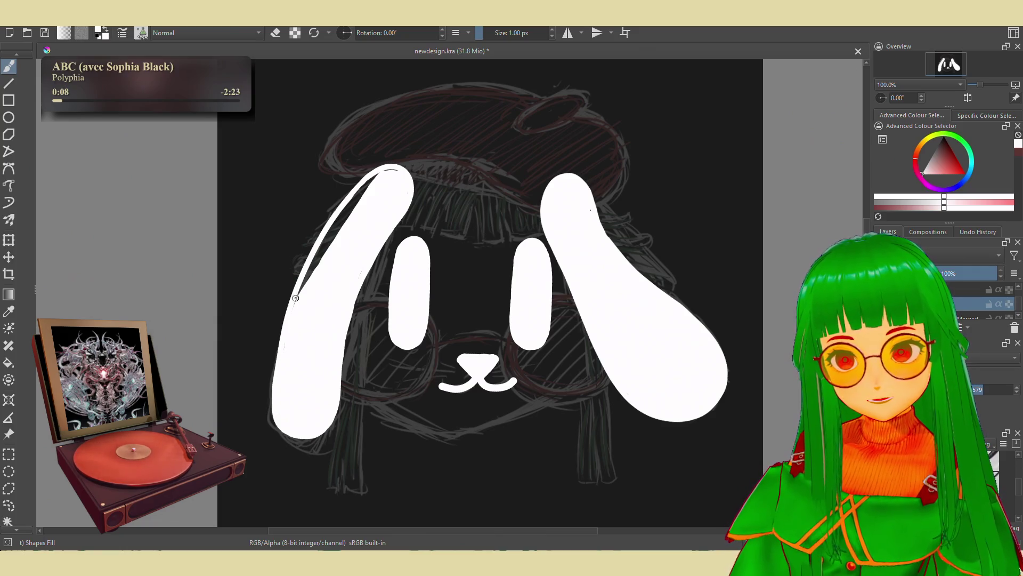
pyautogui.moveTo(333, 220); pyautogui.dragTo(395, 167)
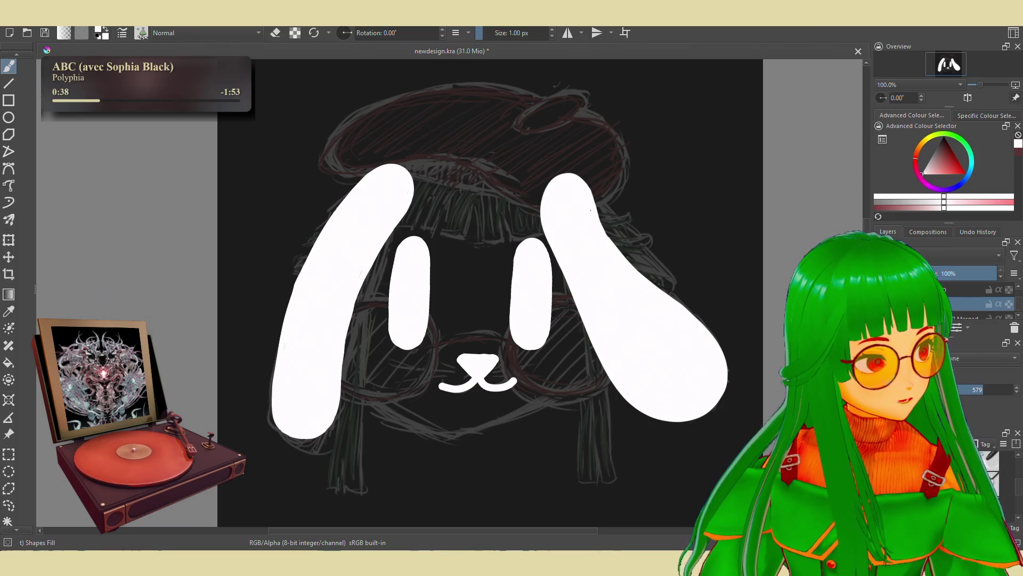
pyautogui.moveTo(843, 204)
pyautogui.mouseDown()
pyautogui.moveTo(213, 208)
pyautogui.moveTo(183, 247)
pyautogui.mouseUp()
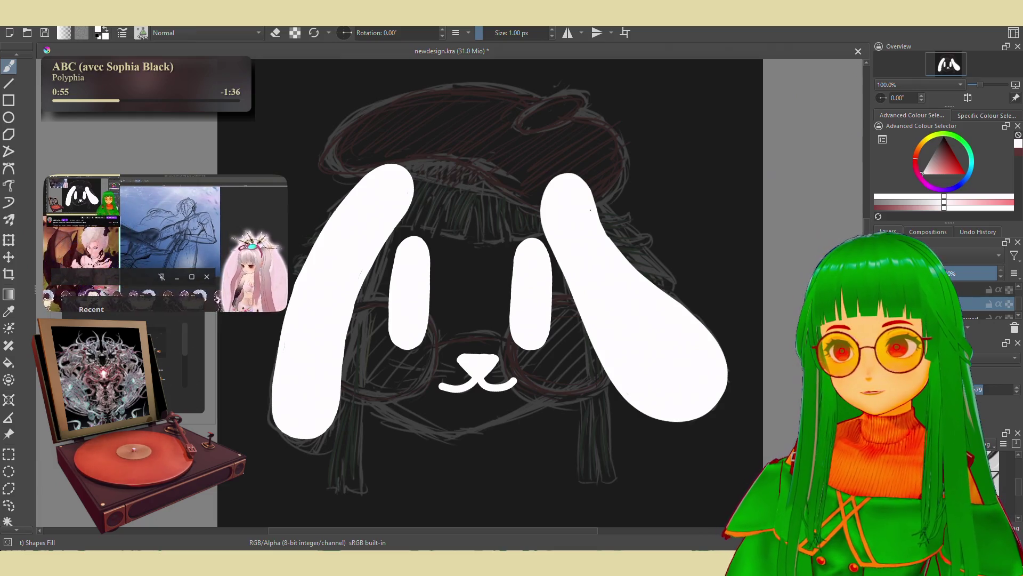
pyautogui.rightClick(132, 134)
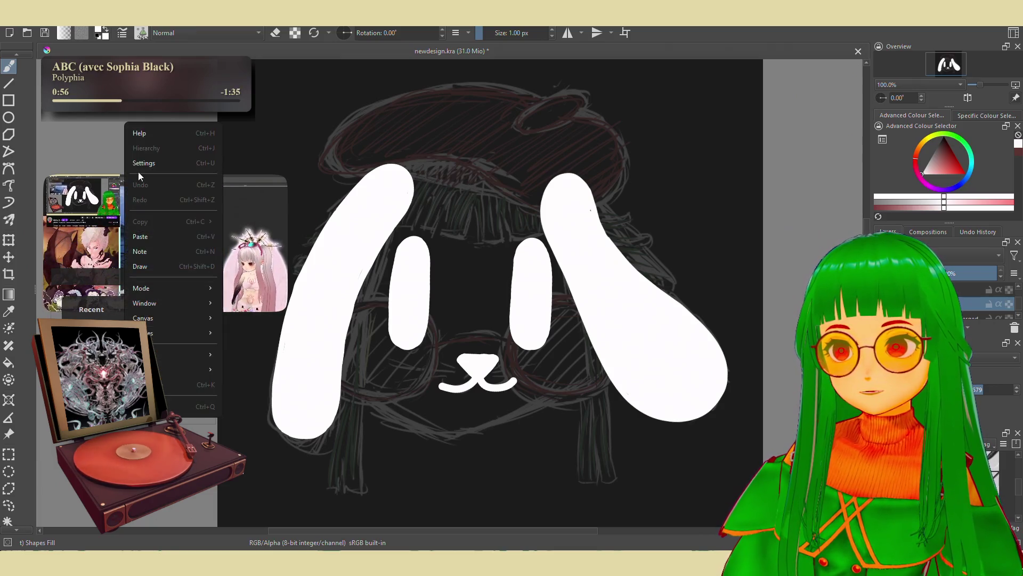
pyautogui.click(159, 248)
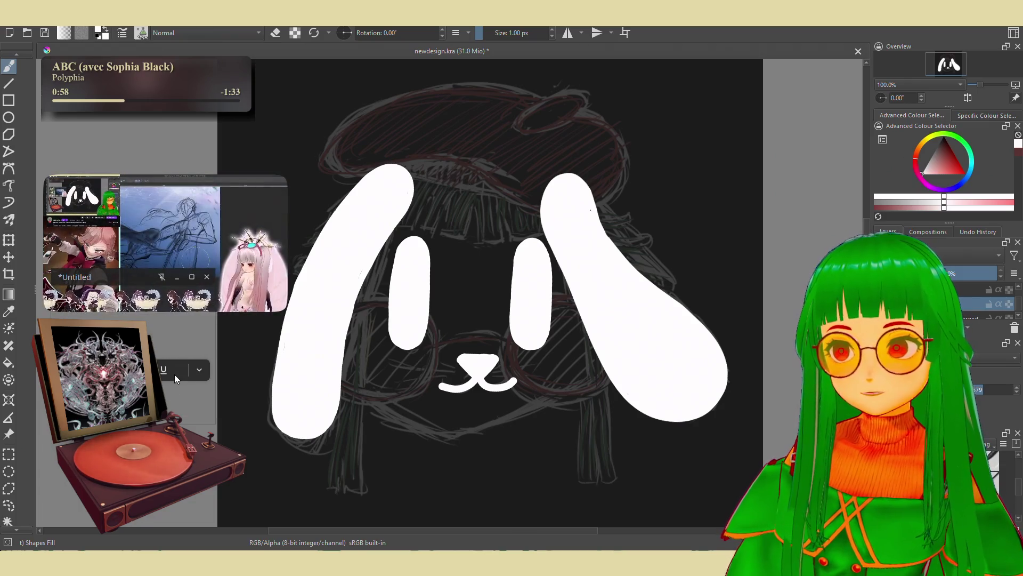